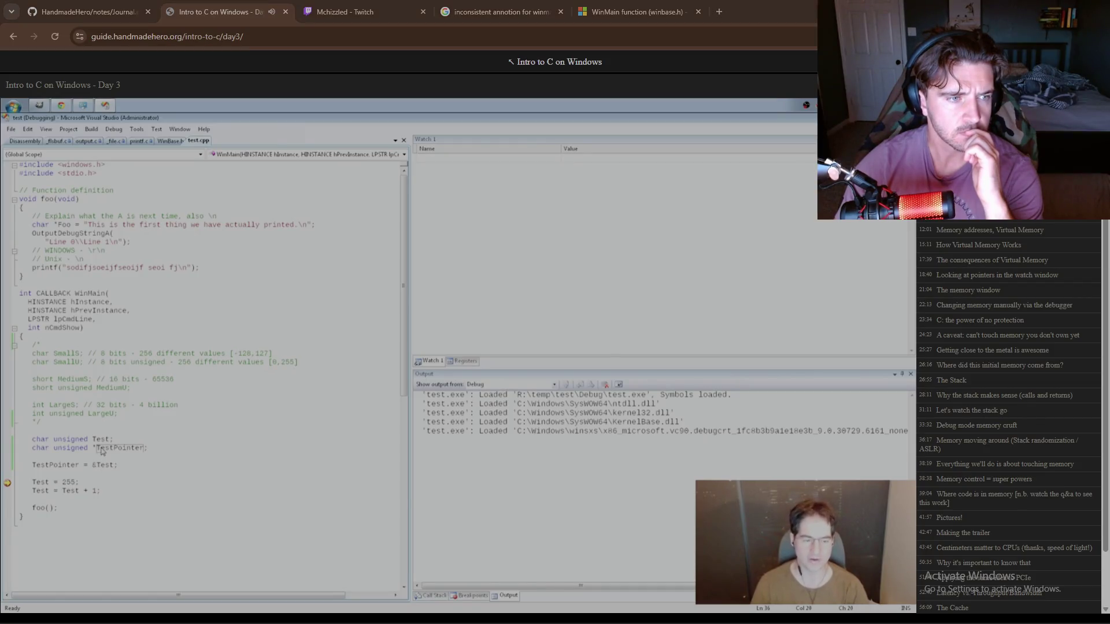
# - Pause the Day 3 lesson video and rewind it to about 8:14
pyautogui.click(204, 398)
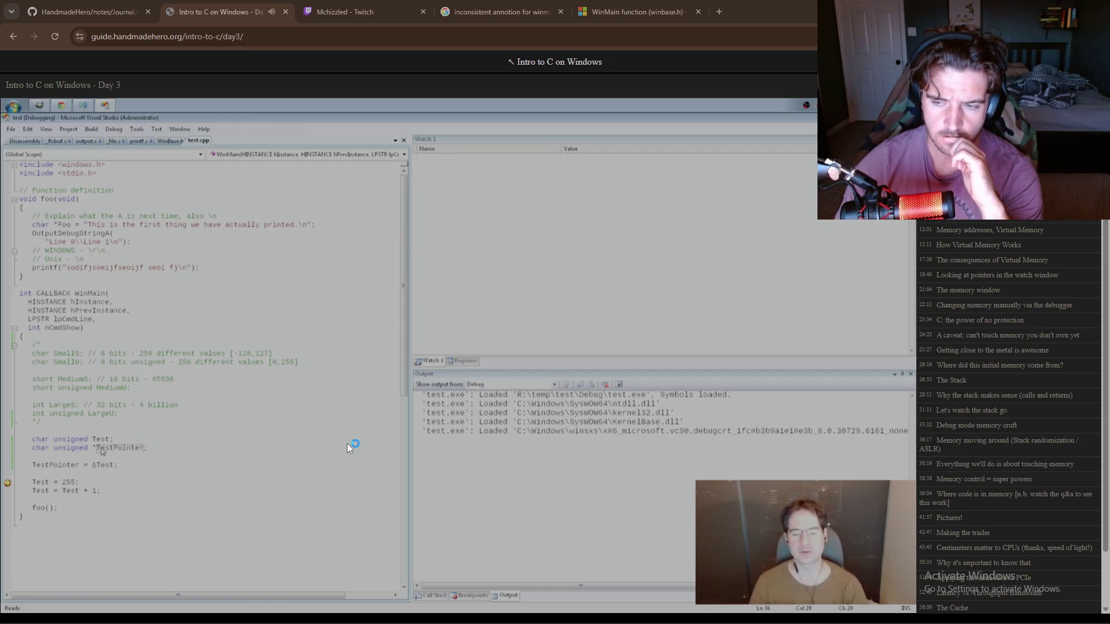
pyautogui.click(368, 461)
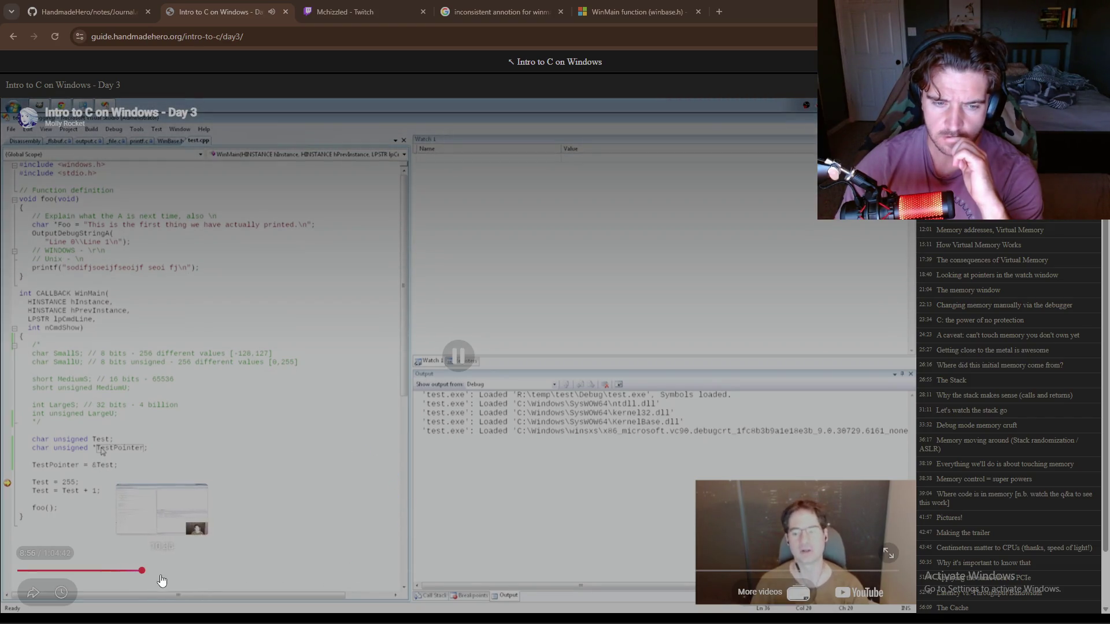
pyautogui.click(137, 571)
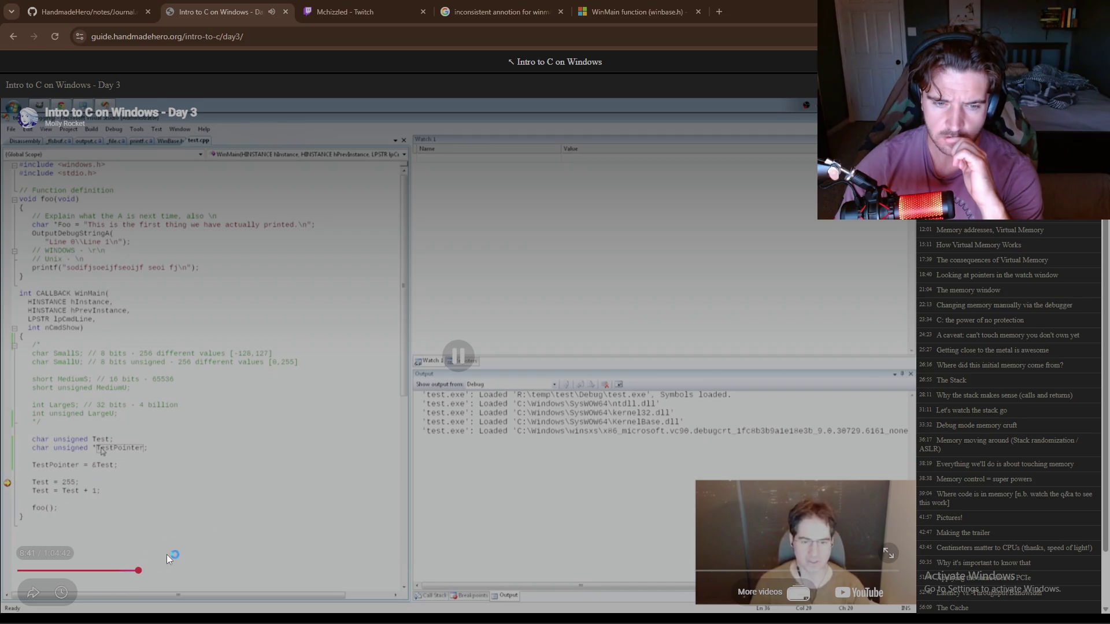
pyautogui.click(132, 571)
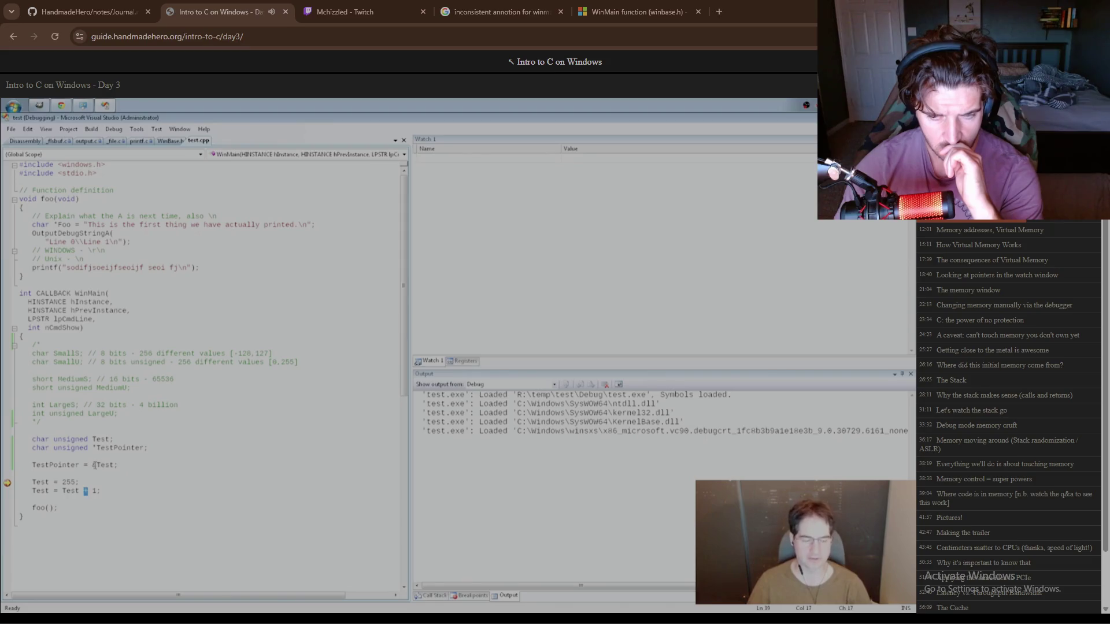
# - Pause the lesson video at 11:11 and return to the code in Visual Studio
pyautogui.click(436, 394)
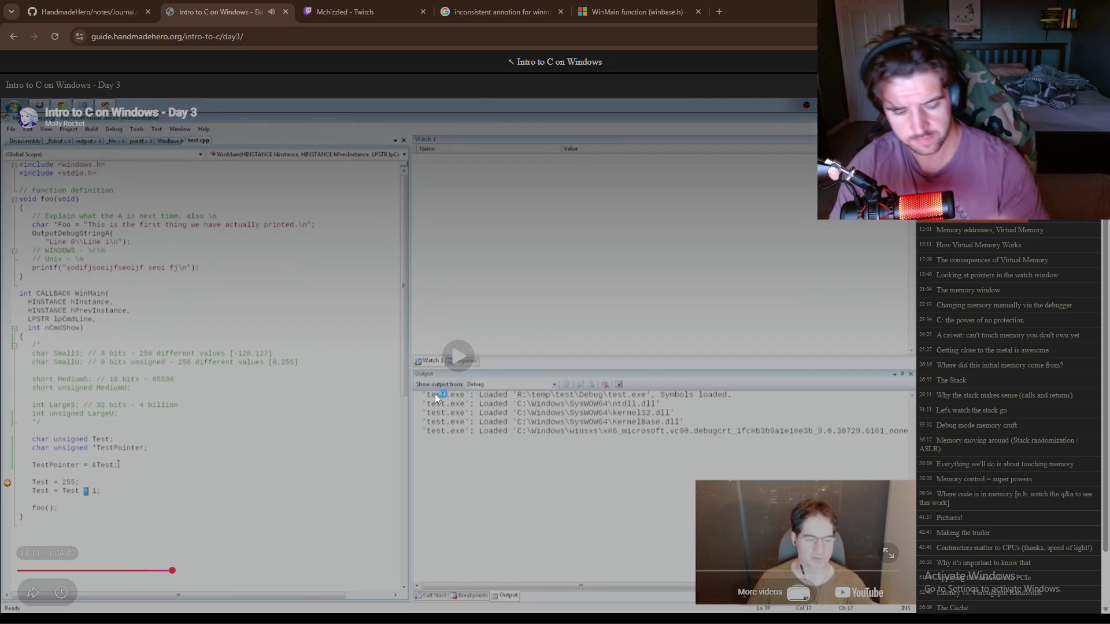
pyautogui.hotkey('alt', 'Tab')
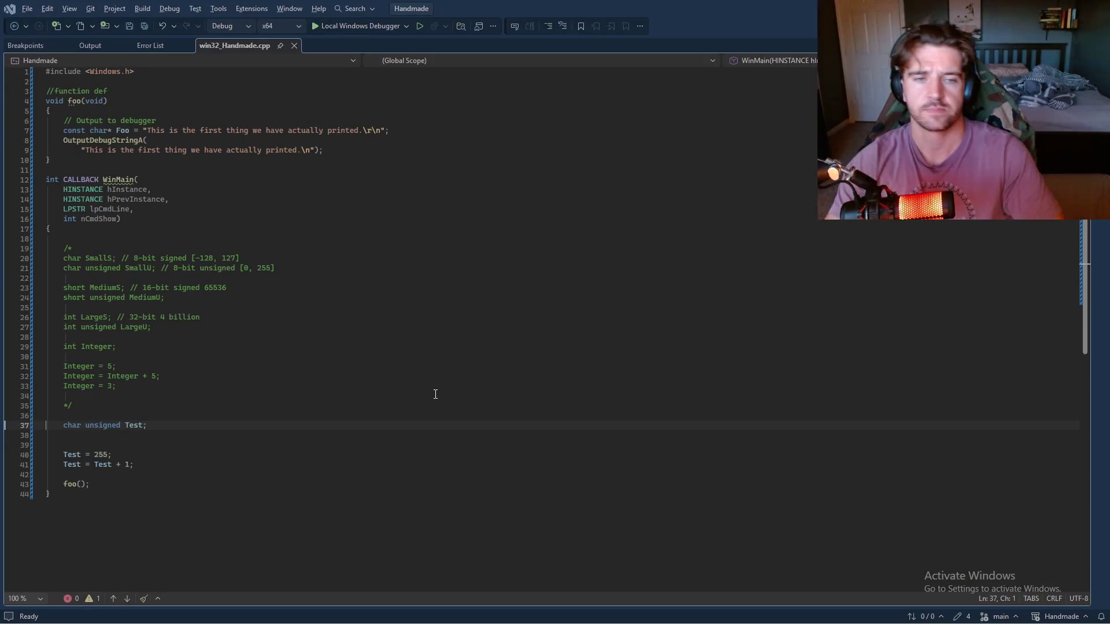
# - Declare char unsigned *Test; on line 38, checking the lesson video for reference
pyautogui.click(419, 433)
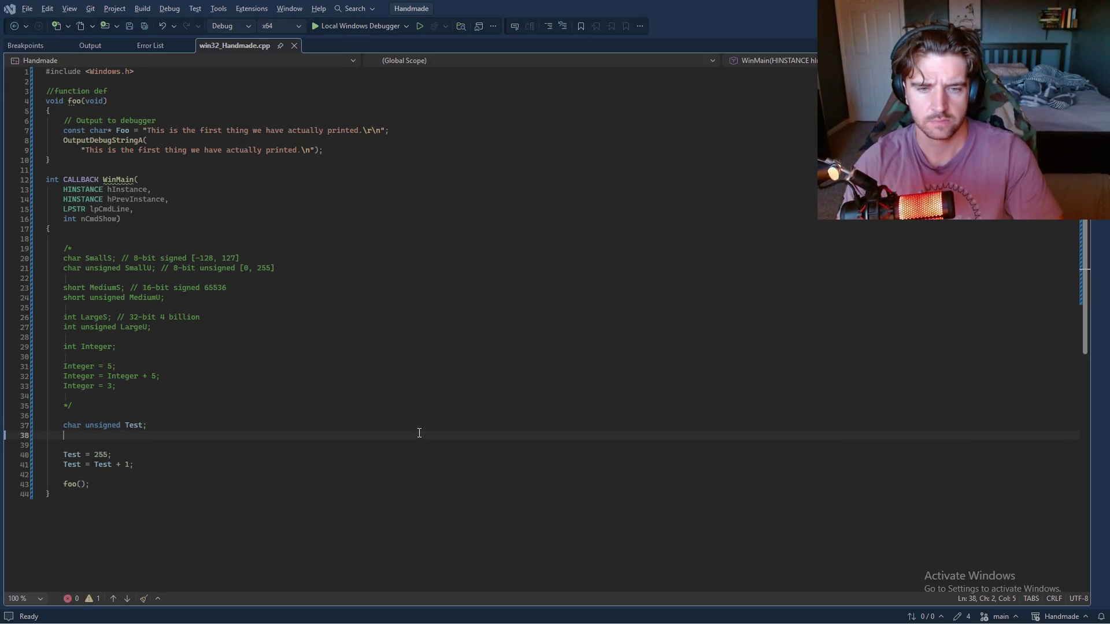
pyautogui.write('char')
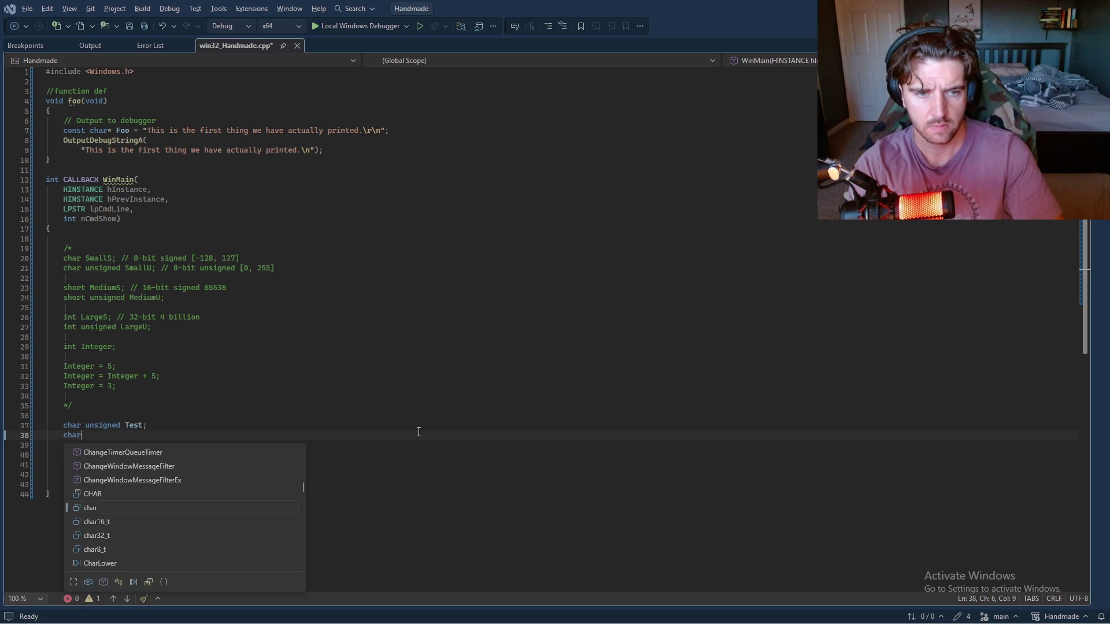
pyautogui.write(' unsigne')
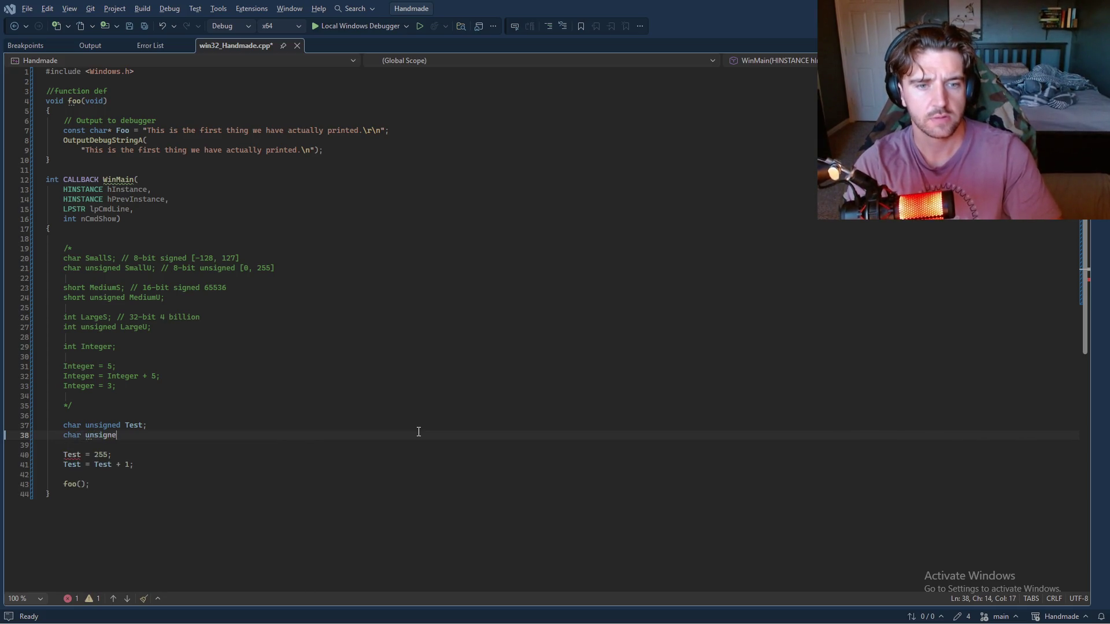
pyautogui.write('d *')
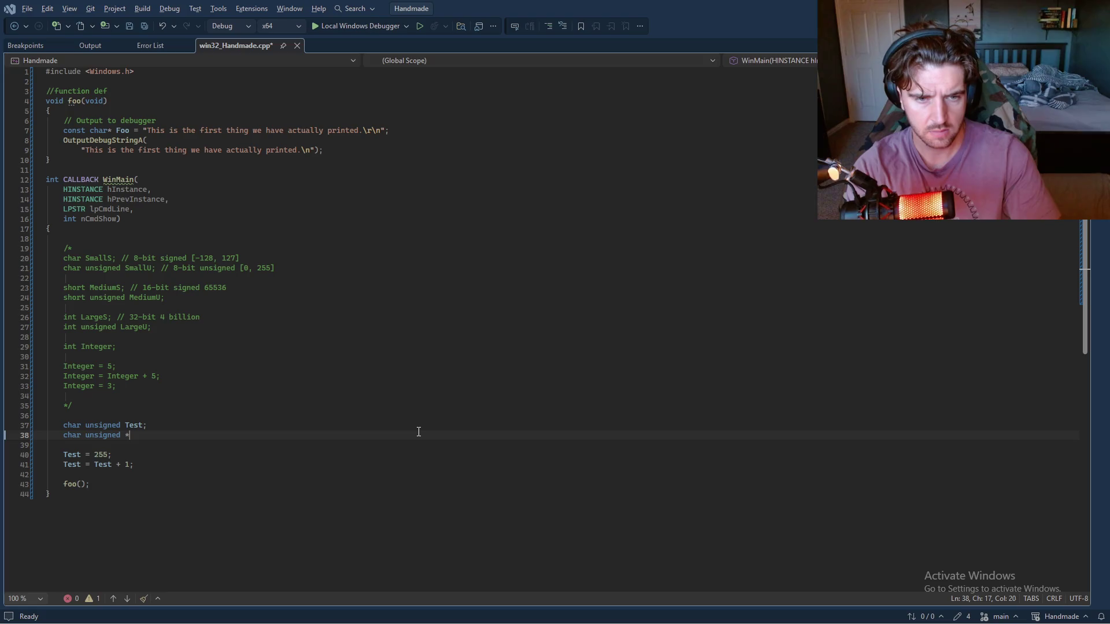
pyautogui.write('Test;')
pyautogui.press('Return')
pyautogui.press('Return')
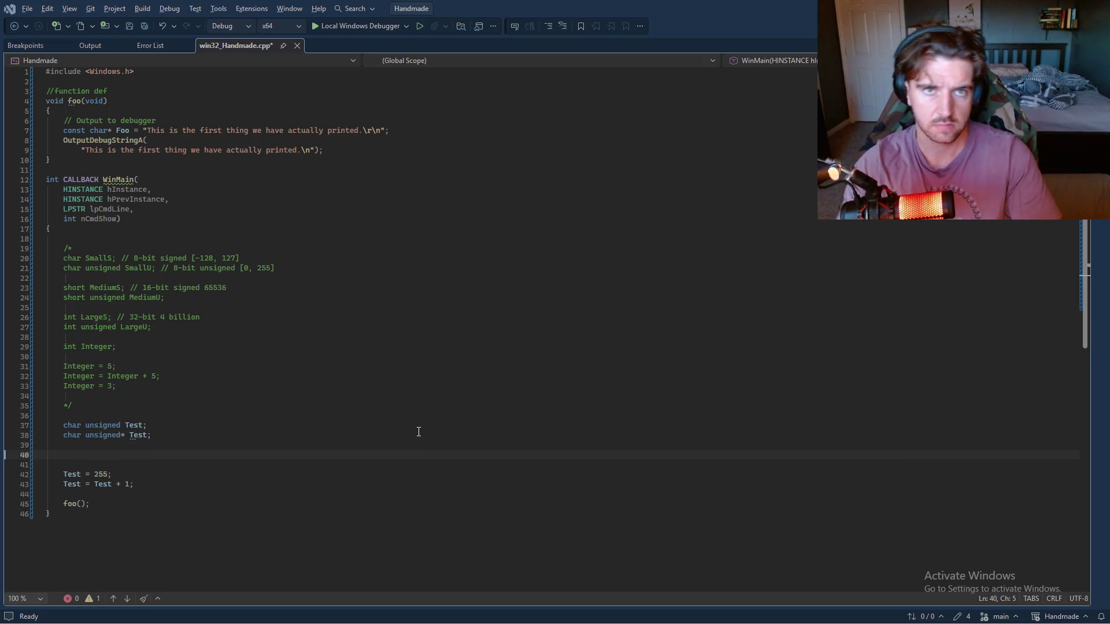
pyautogui.hotkey('alt', 'Tab')
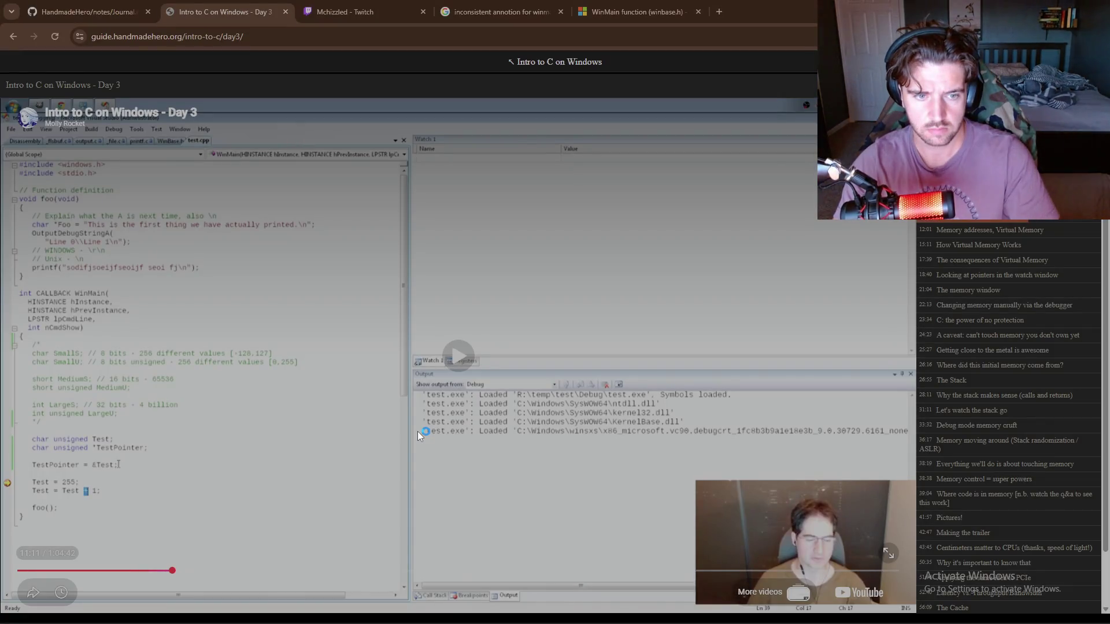
pyautogui.hotkey('alt', 'Tab')
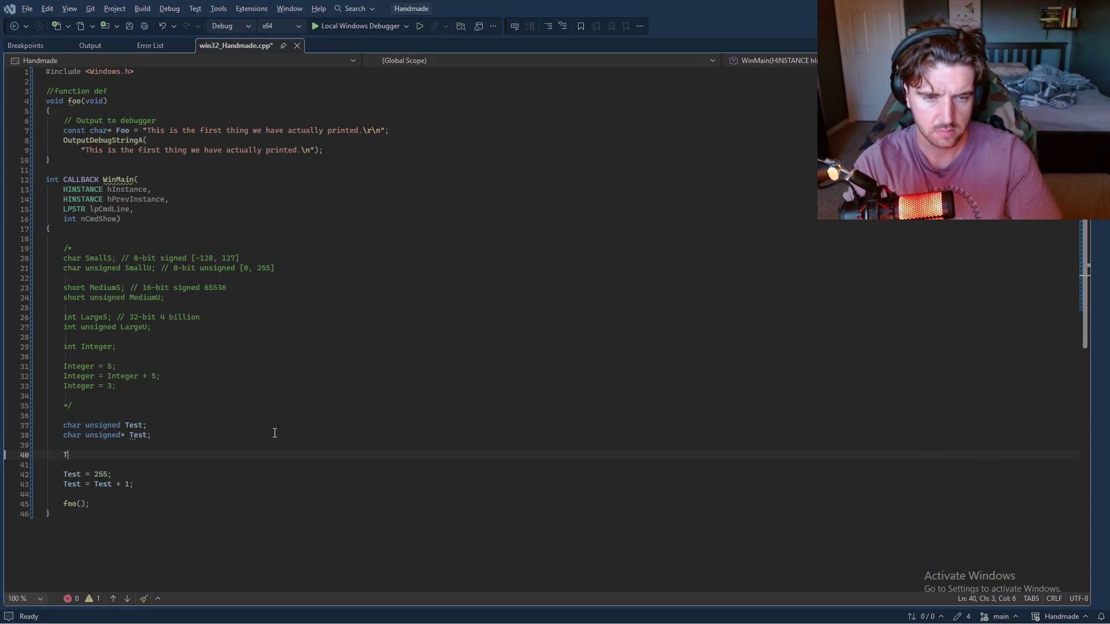
# - Add the line TestPointer = &Test;, then save win32_Handmade.cpp and build the project
pyautogui.write('TestPointer = ')
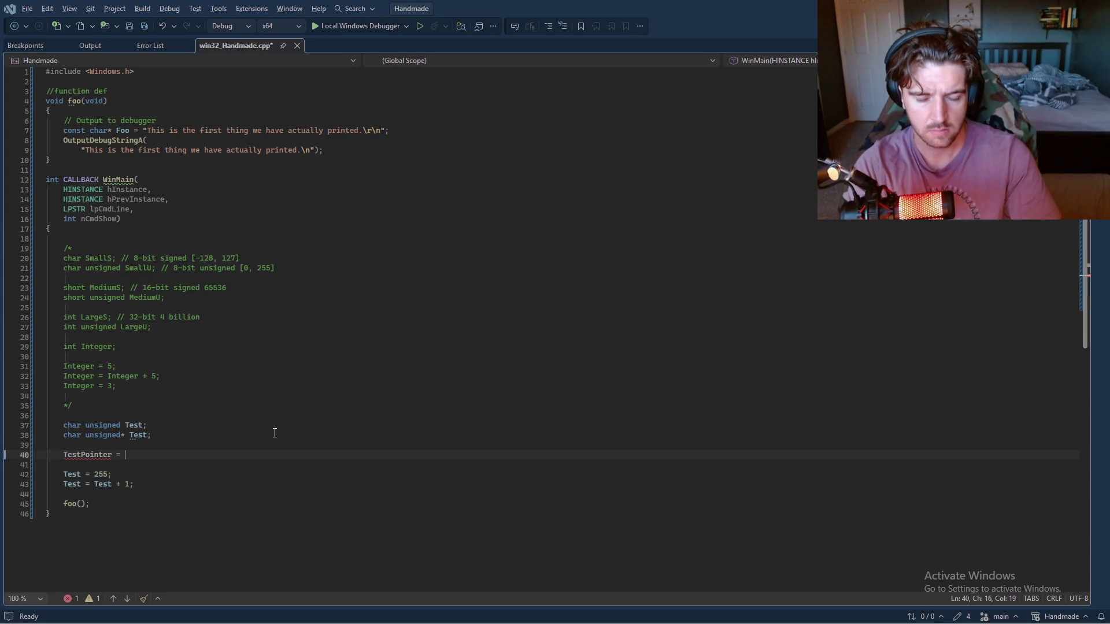
pyautogui.write('&*t')
pyautogui.press('Escape')
pyautogui.write('Test;')
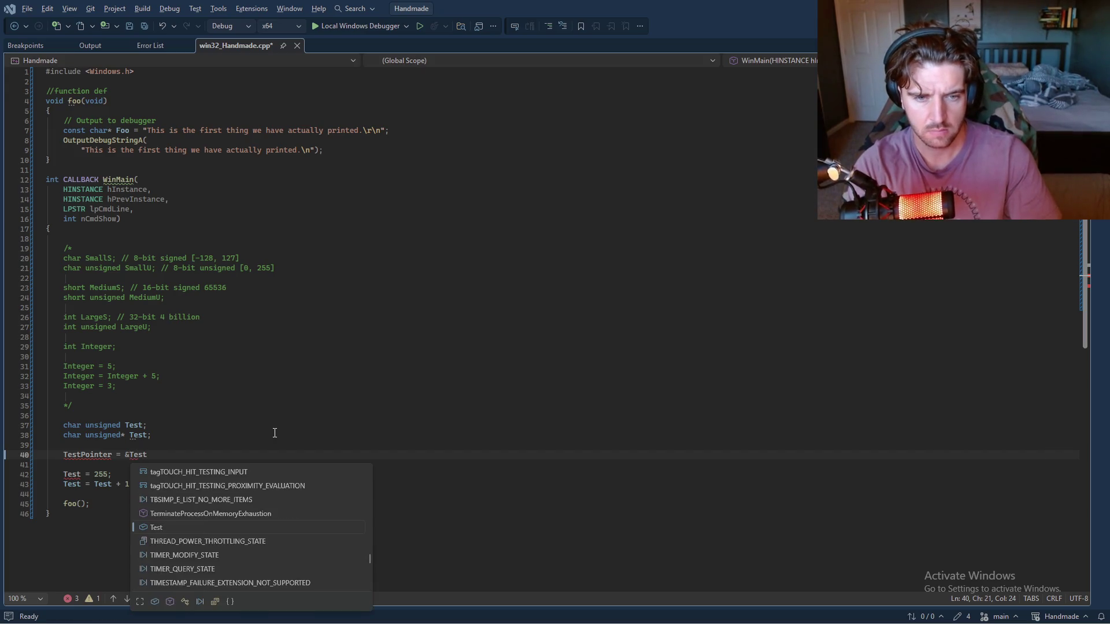
pyautogui.hotkey('ctrl', 's')
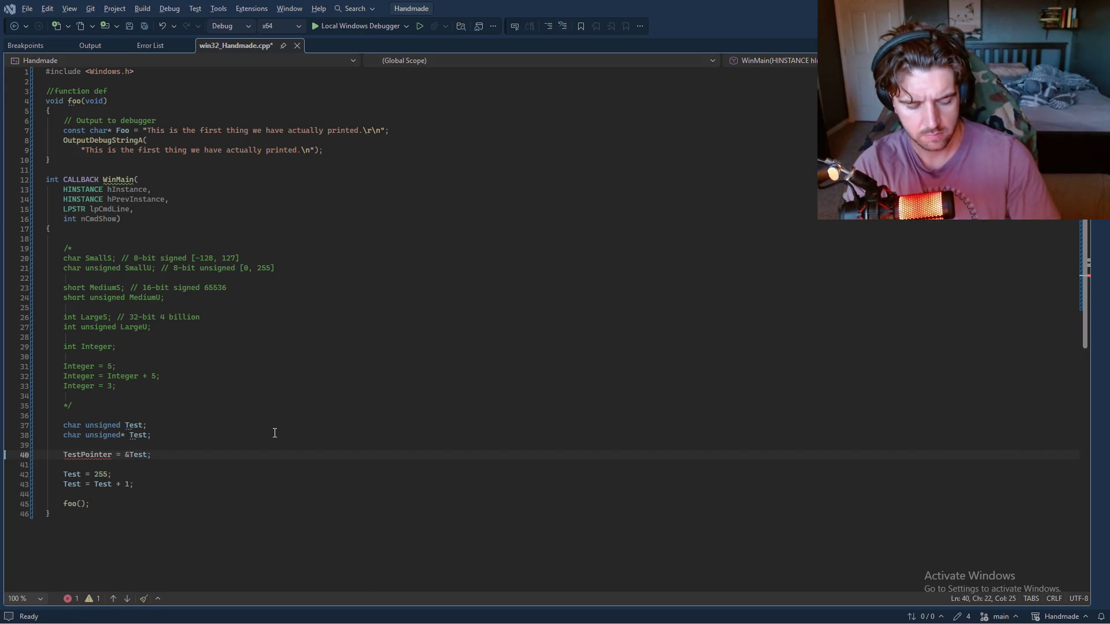
pyautogui.hotkey('ctrl', 'shift', 'b')
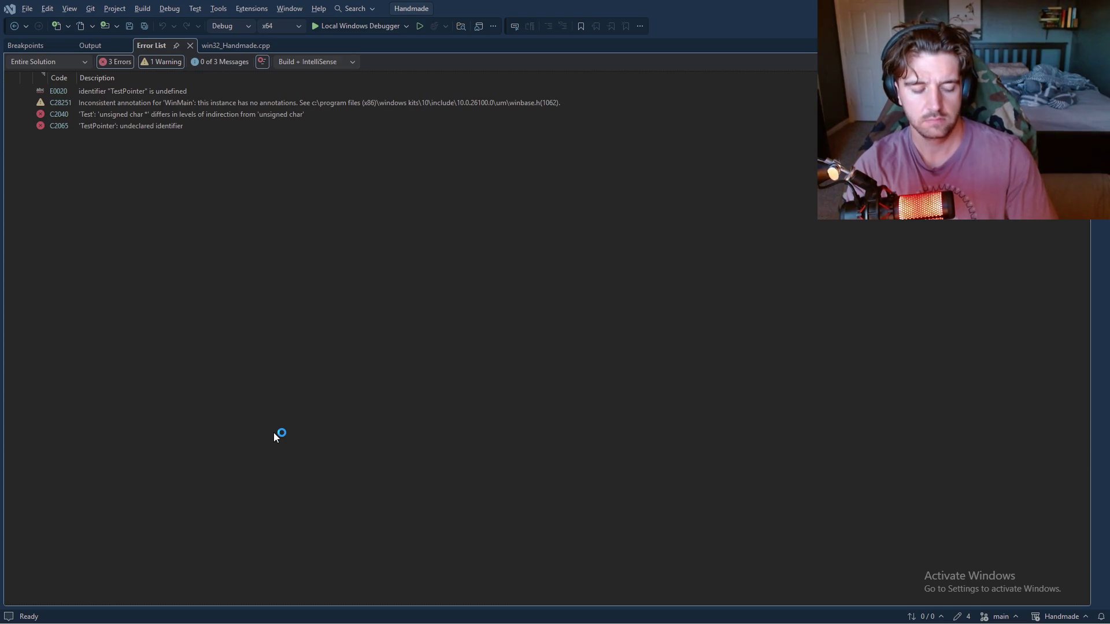
# - Compare with the lesson video's code, then bring win32_Handmade.cpp back into view
pyautogui.hotkey('alt', 'Tab')
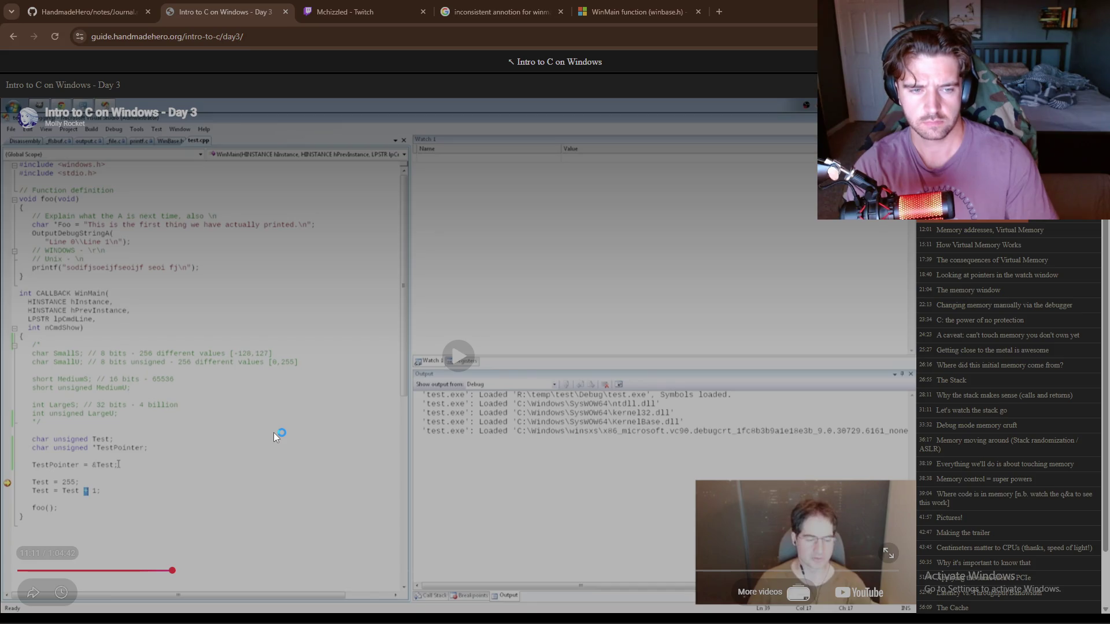
pyautogui.hotkey('alt', 'Tab')
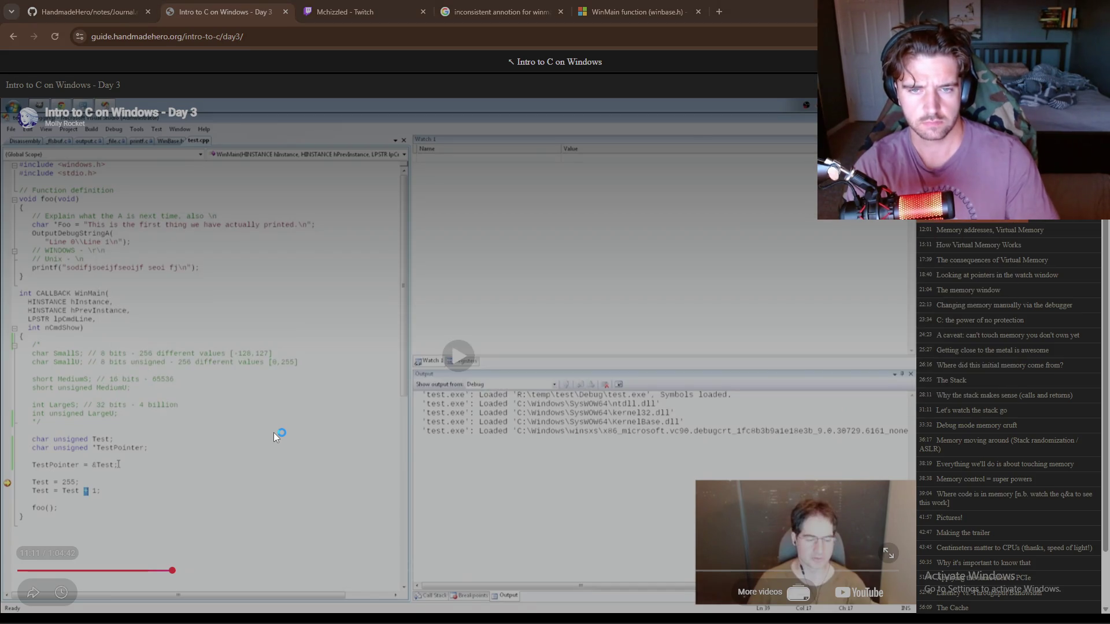
pyautogui.hotkey('alt', 'Tab')
pyautogui.hotkey('alt', 'Tab')
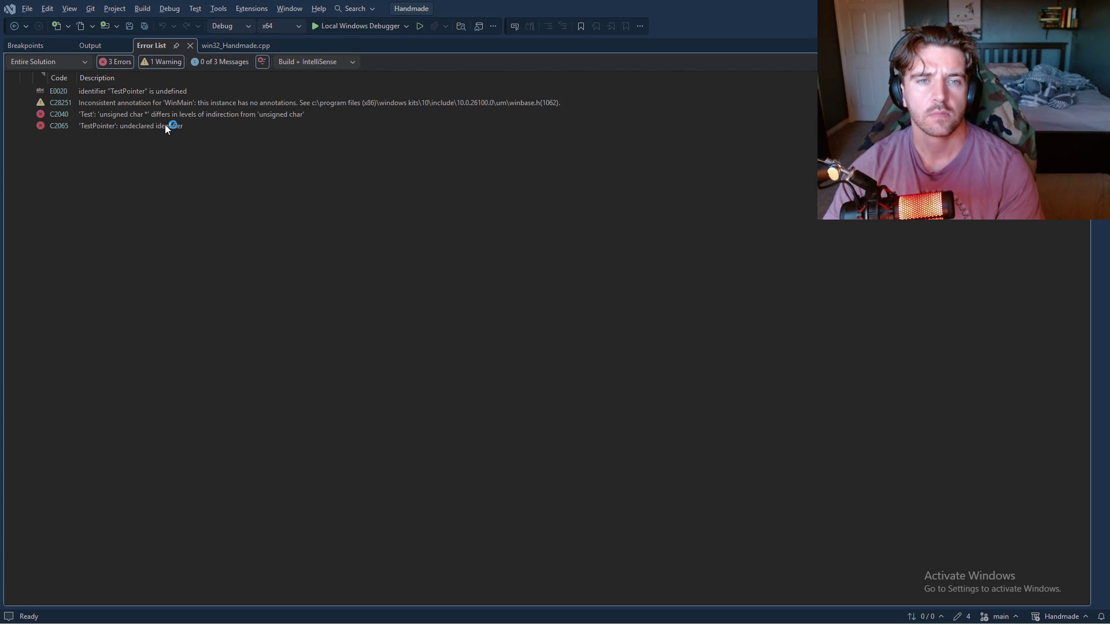
pyautogui.click(213, 46)
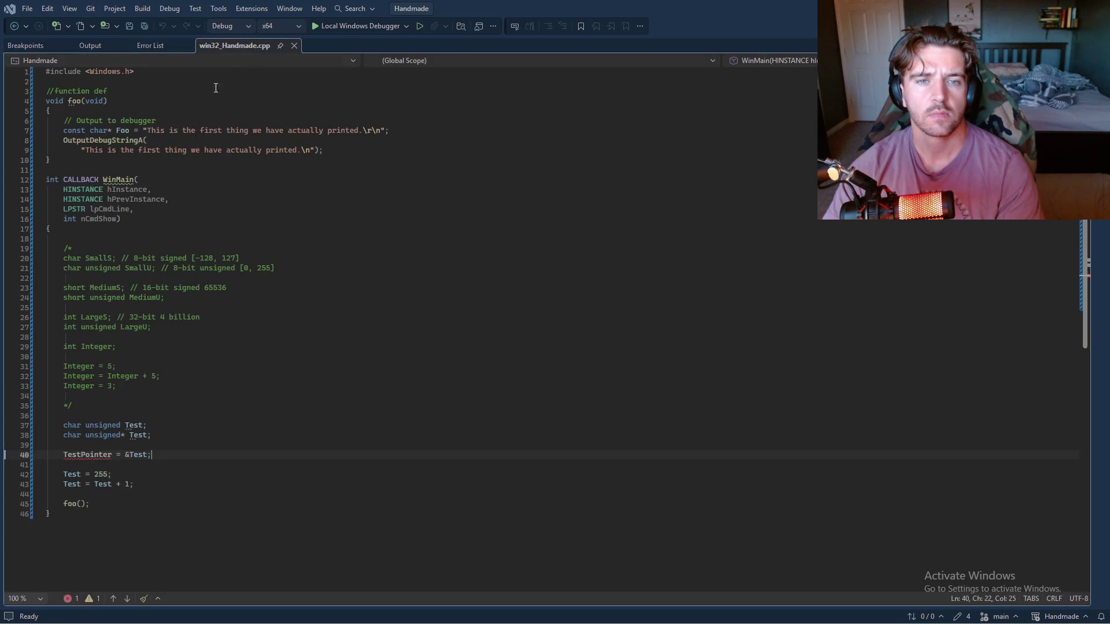
# - Move the asterisk on line 38 so it reads char unsigned *Test;, checking against the video
pyautogui.press('Up')
pyautogui.press('Up')
pyautogui.press('Left')
pyautogui.press('Left')
pyautogui.press('Left')
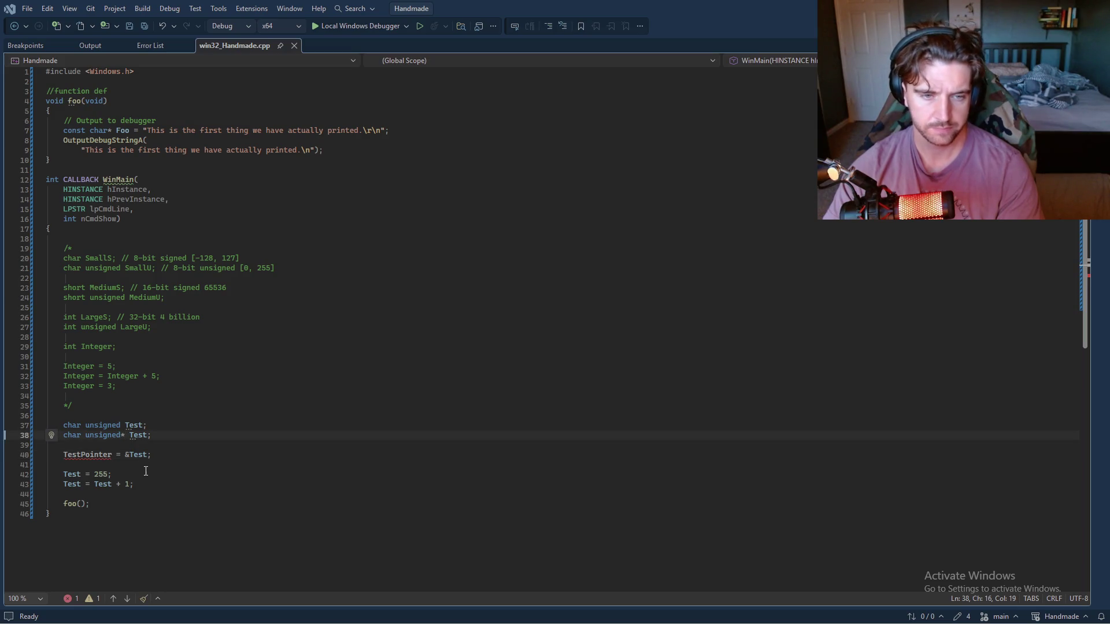
pyautogui.press('BackSpace')
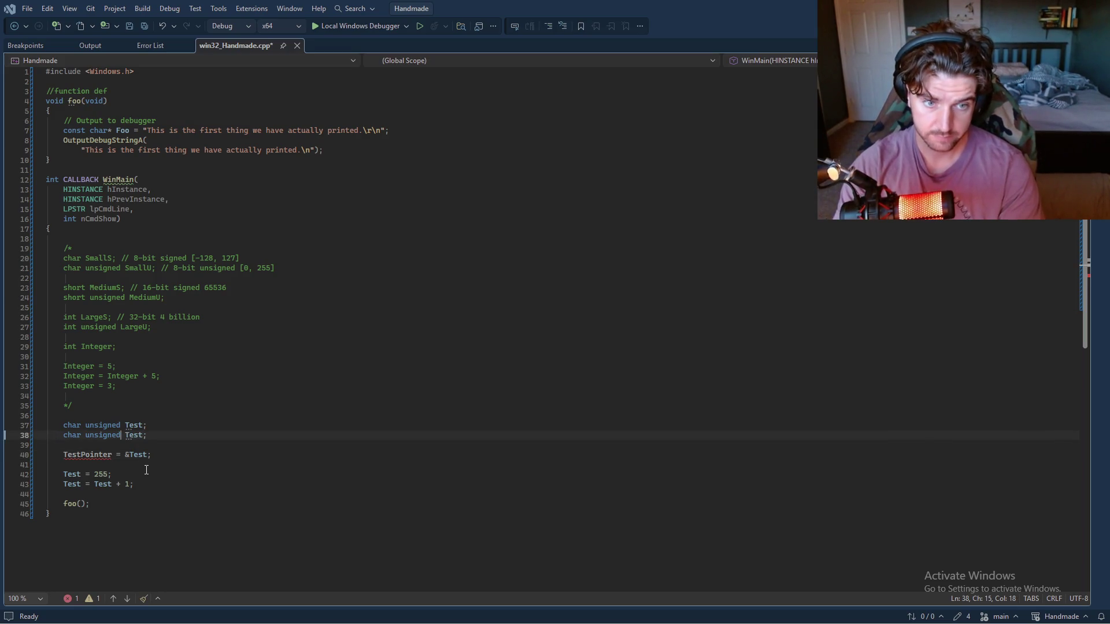
pyautogui.press('Right')
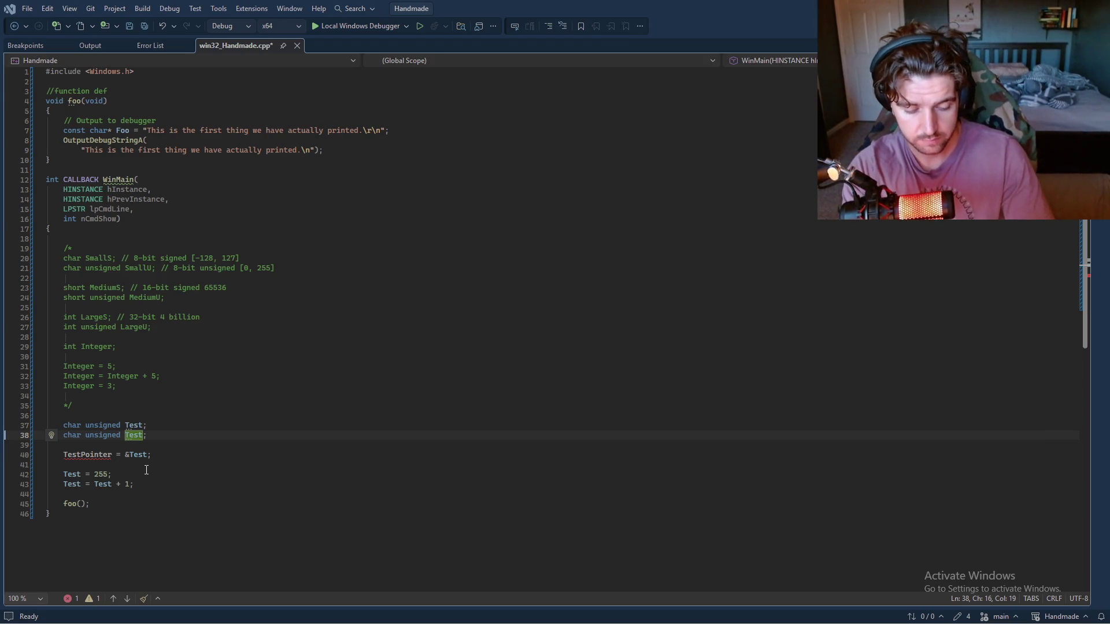
pyautogui.write('*')
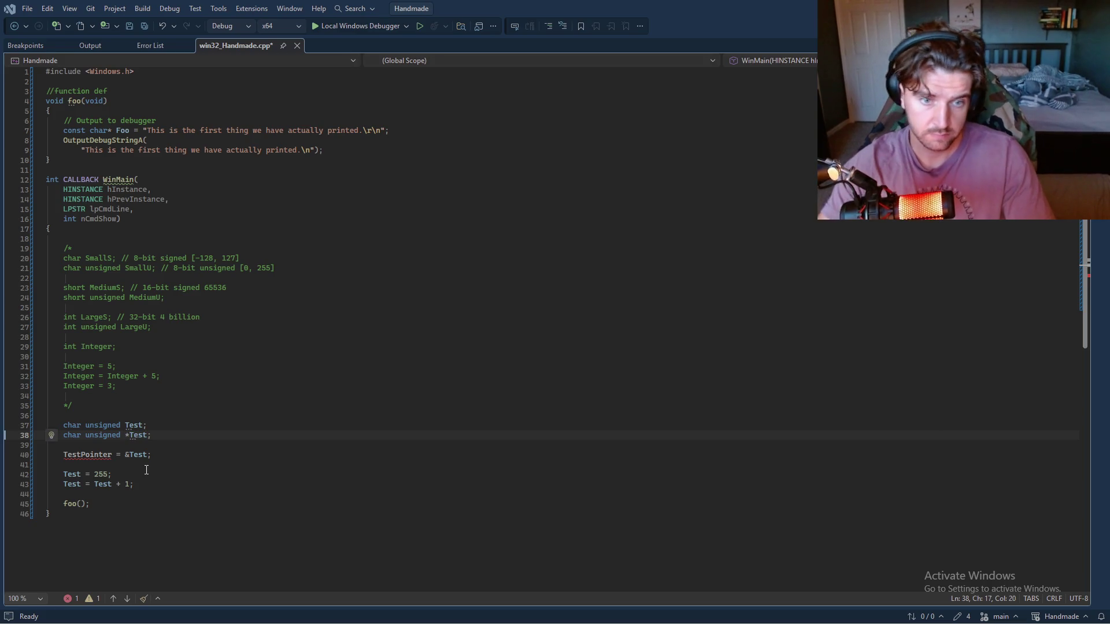
pyautogui.hotkey('alt', 'Tab')
pyautogui.hotkey('alt', 'Tab')
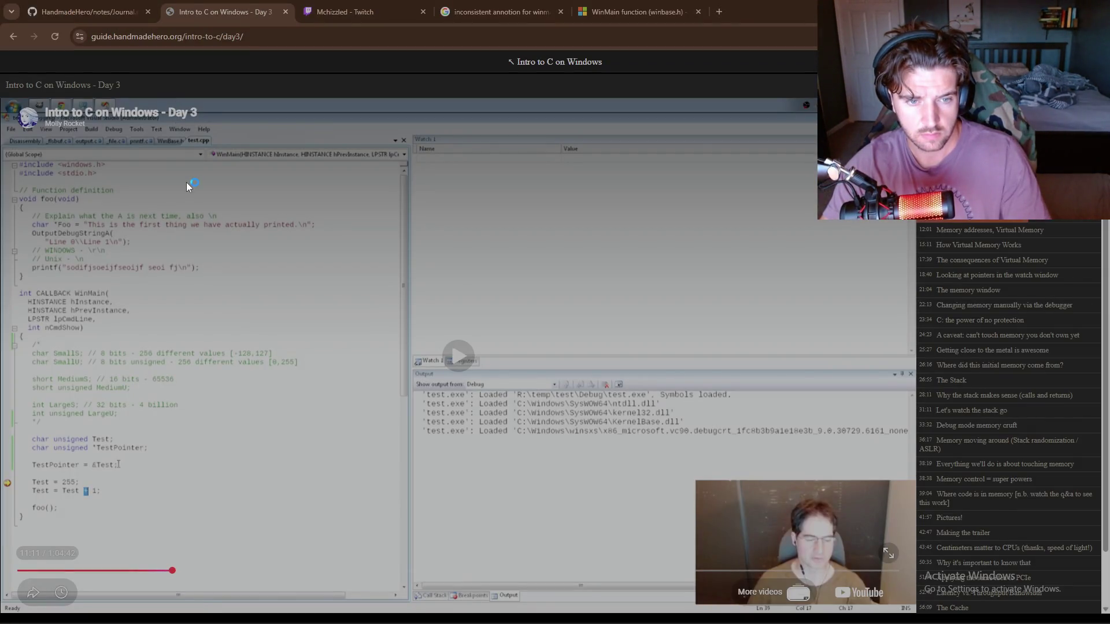
pyautogui.hotkey('alt', 'Tab')
pyautogui.hotkey('alt', 'Tab')
pyautogui.hotkey('alt', 'Tab')
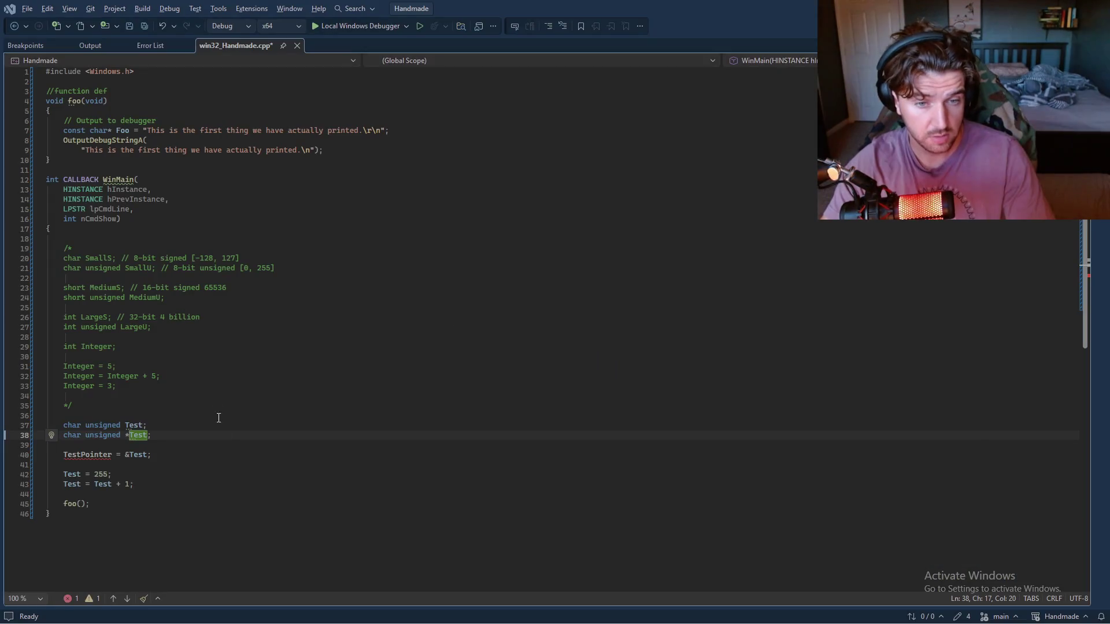
pyautogui.click(227, 448)
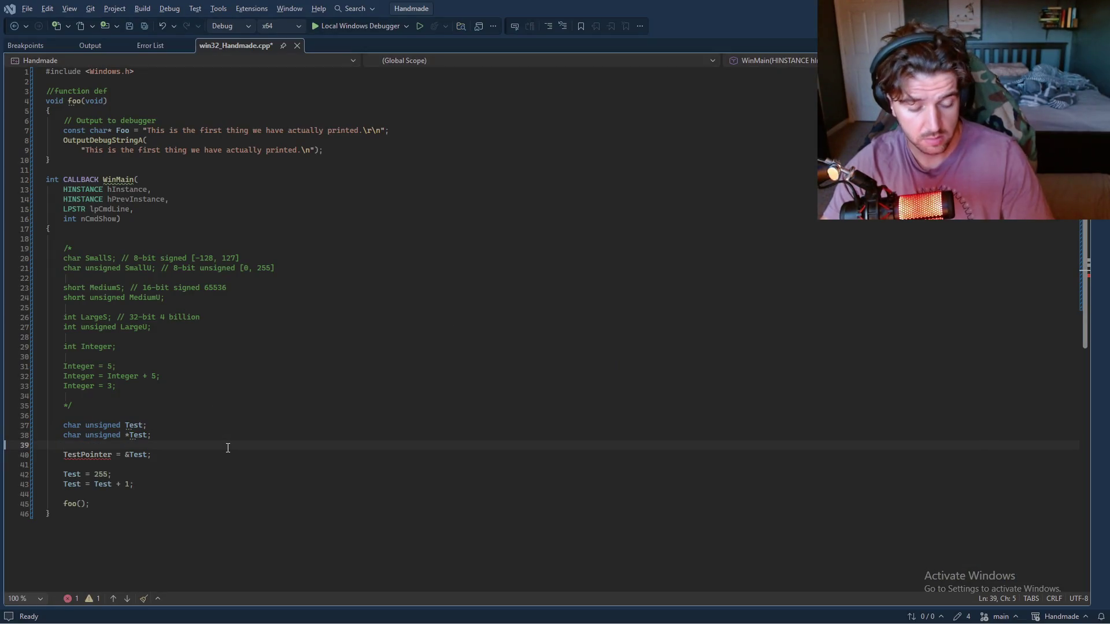
# - Rebuild the project and switch over to the browser
pyautogui.hotkey('ctrl', 'shift', 'b')
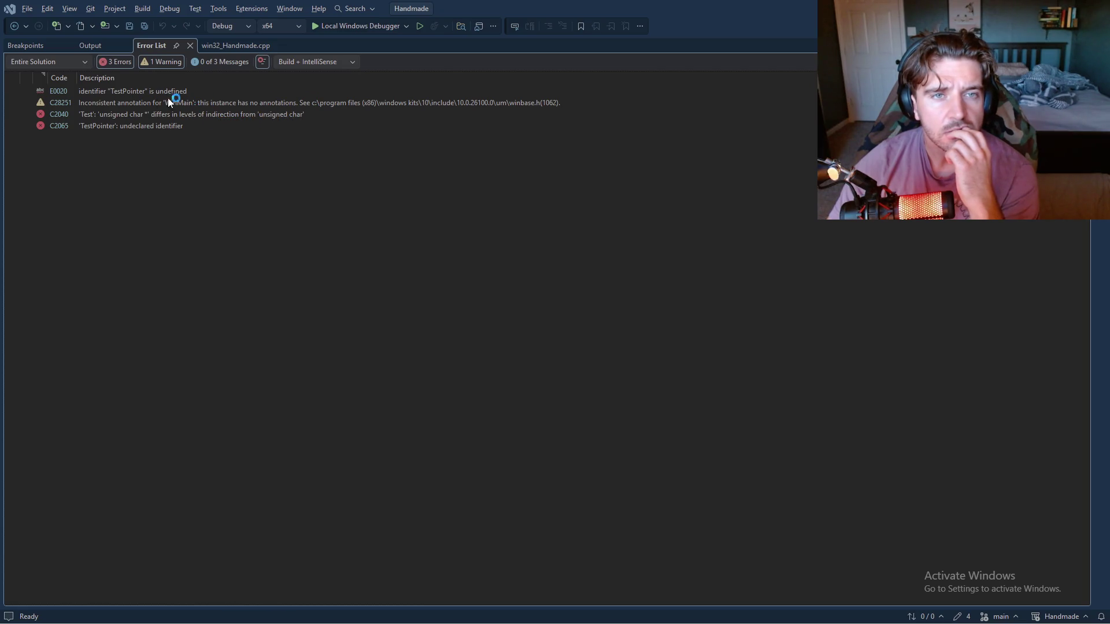
pyautogui.hotkey('alt', 'Tab')
pyautogui.press('Tab')
pyautogui.hotkey('alt', 'Tab')
pyautogui.press('Tab')
pyautogui.press('Tab')
pyautogui.press('Tab')
pyautogui.press('Tab')
pyautogui.press('Tab')
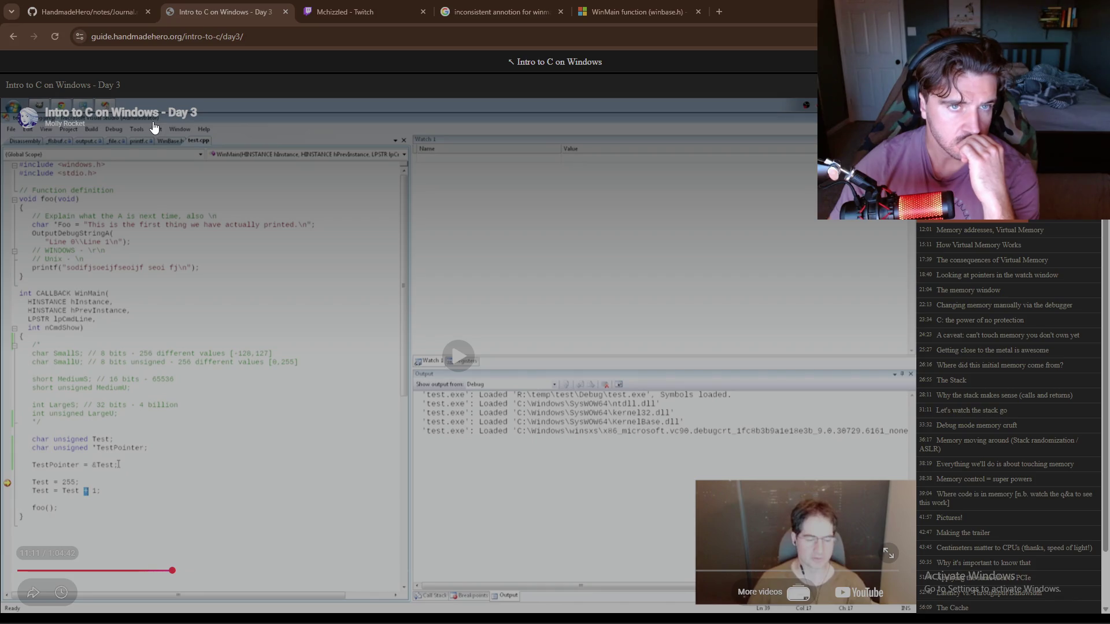
# - Show the Google results on the WinMain annotation warning and begin a new 'what c++' query
pyautogui.click(635, 12)
pyautogui.click(502, 15)
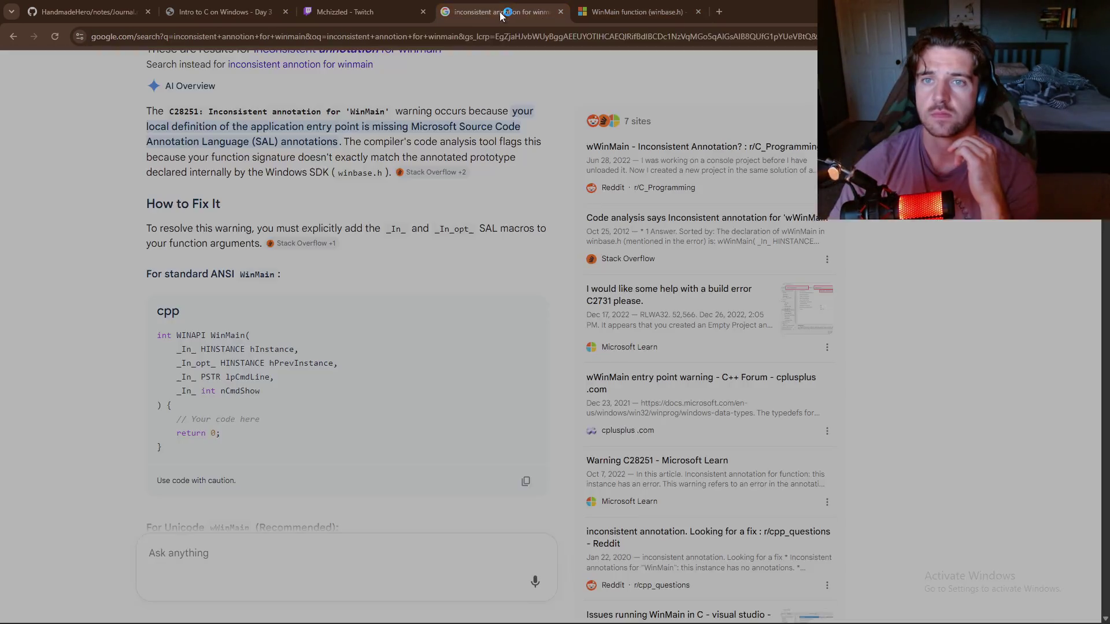
pyautogui.click(471, 45)
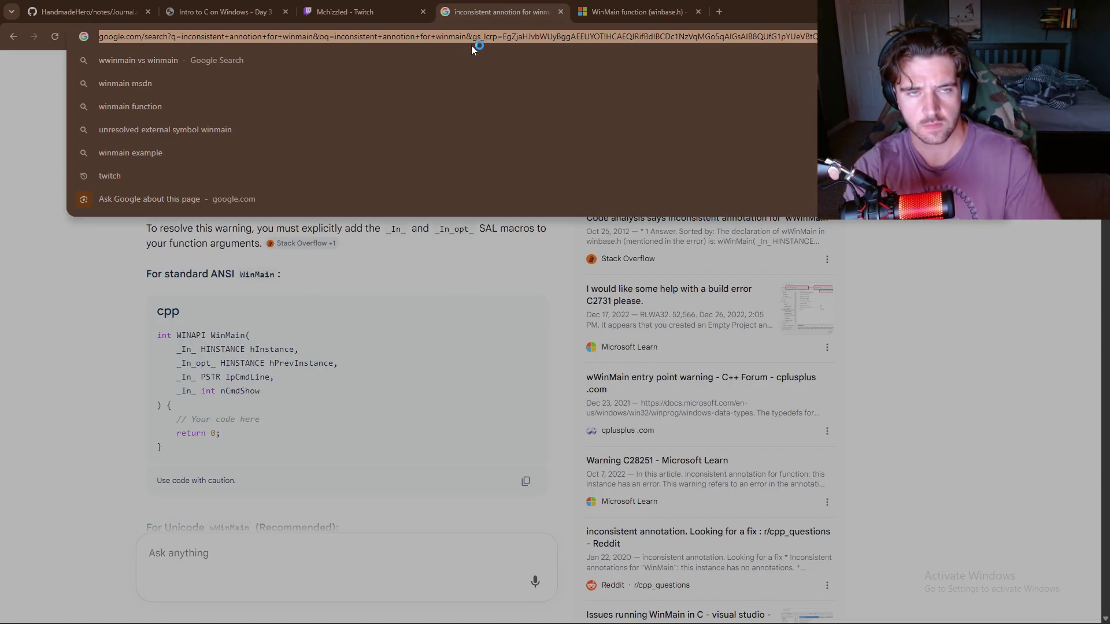
pyautogui.write('what c+++')
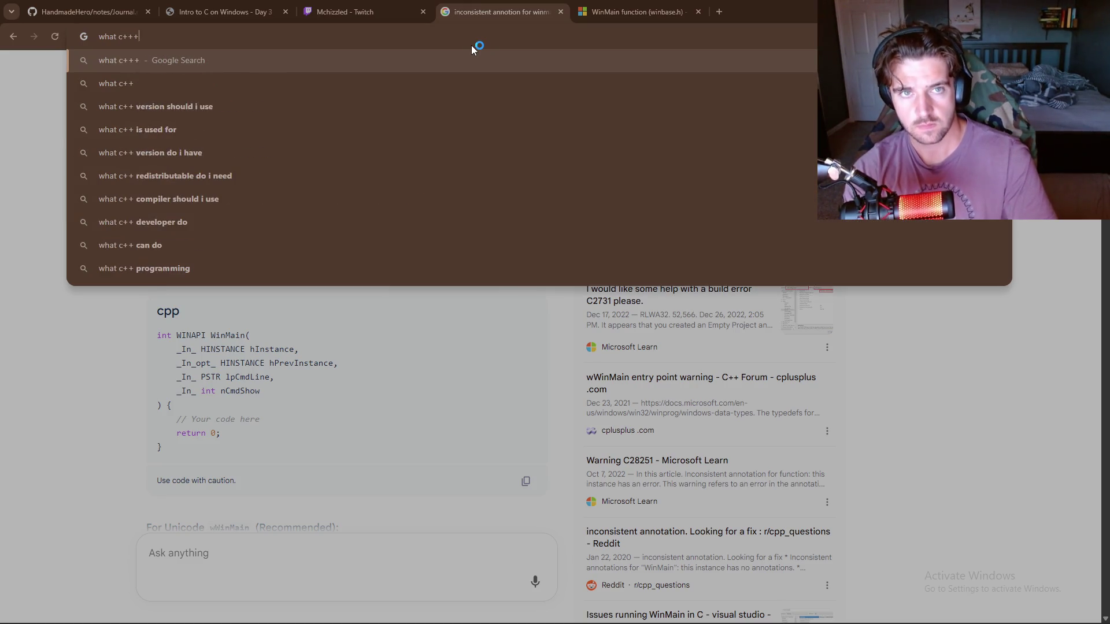
# - Search Google for 'what c++ version did original handmade hero use'
pyautogui.press('BackSpace')
pyautogui.write('version ')
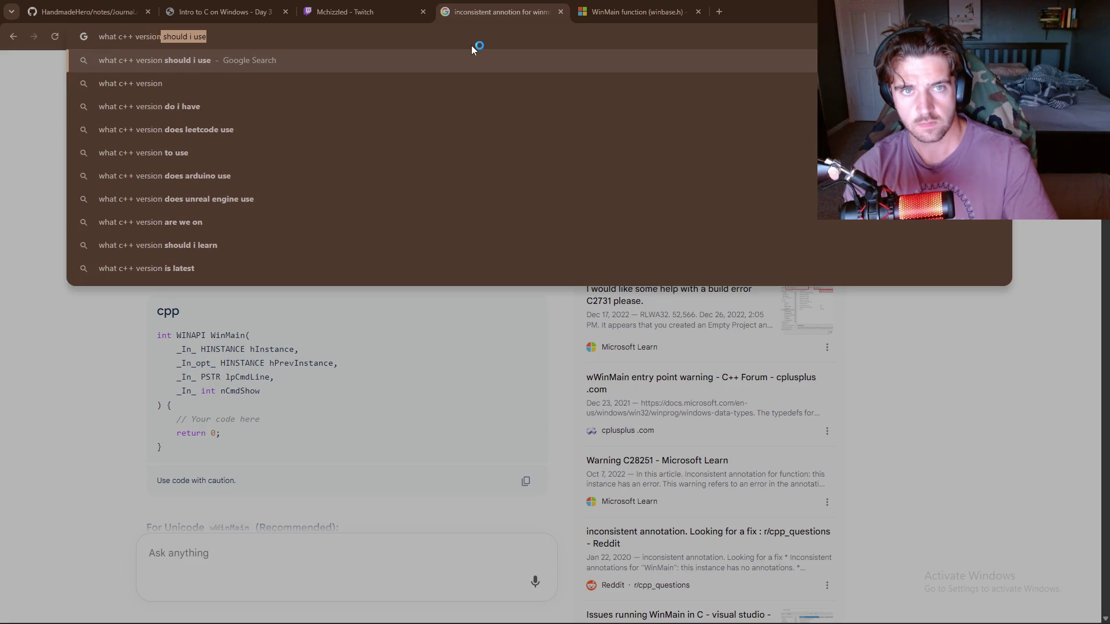
pyautogui.write('di')
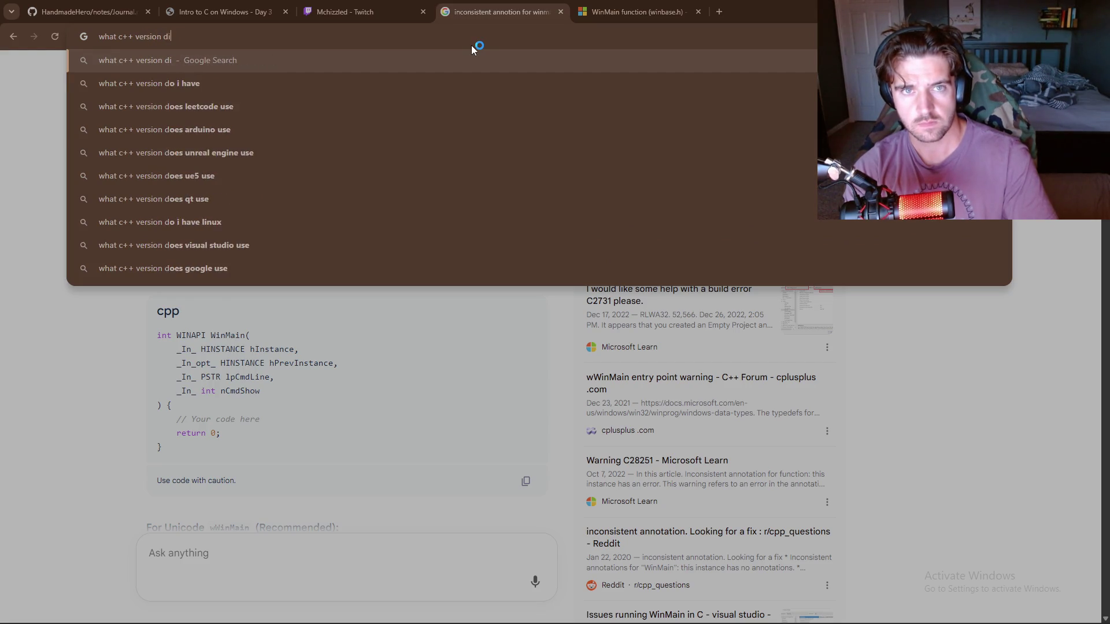
pyautogui.write('d origin')
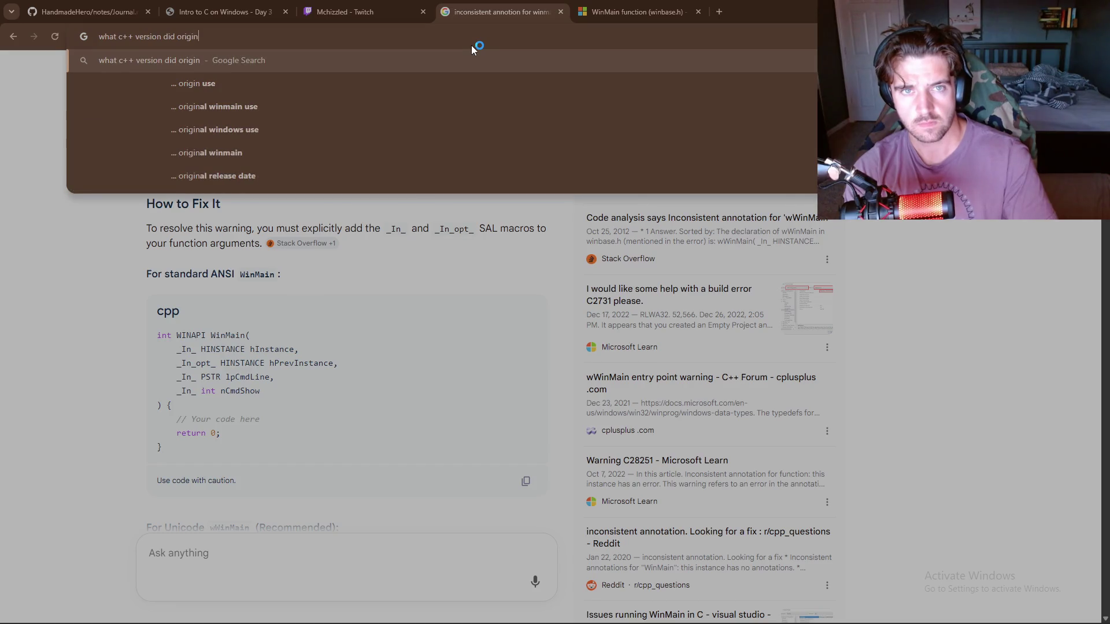
pyautogui.write('al hand')
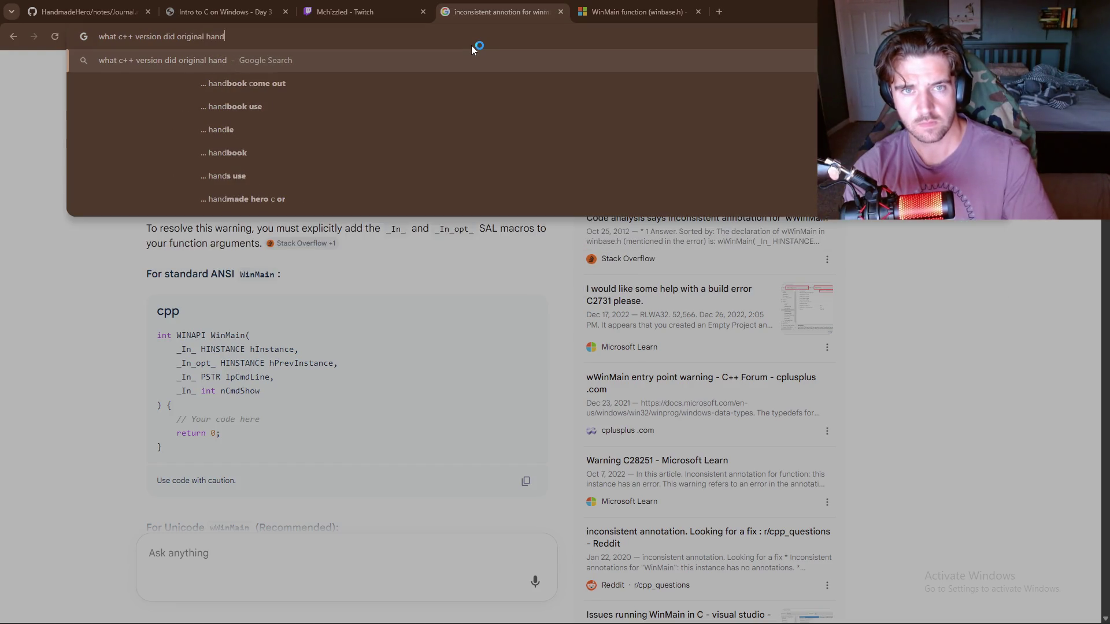
pyautogui.write('made hero ')
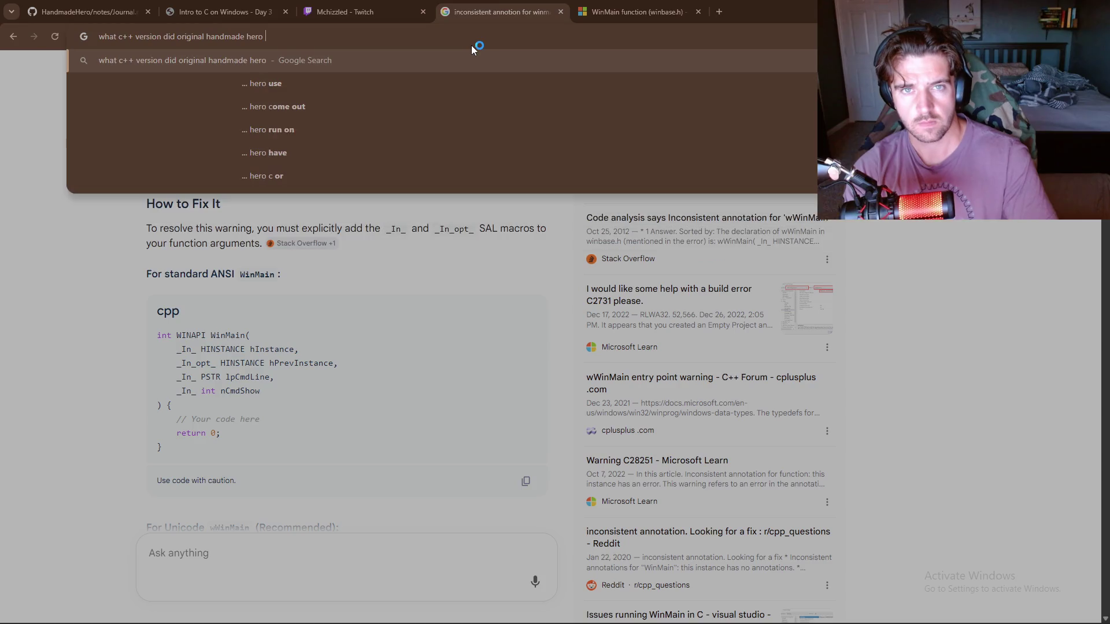
pyautogui.write('use')
pyautogui.press('Return')
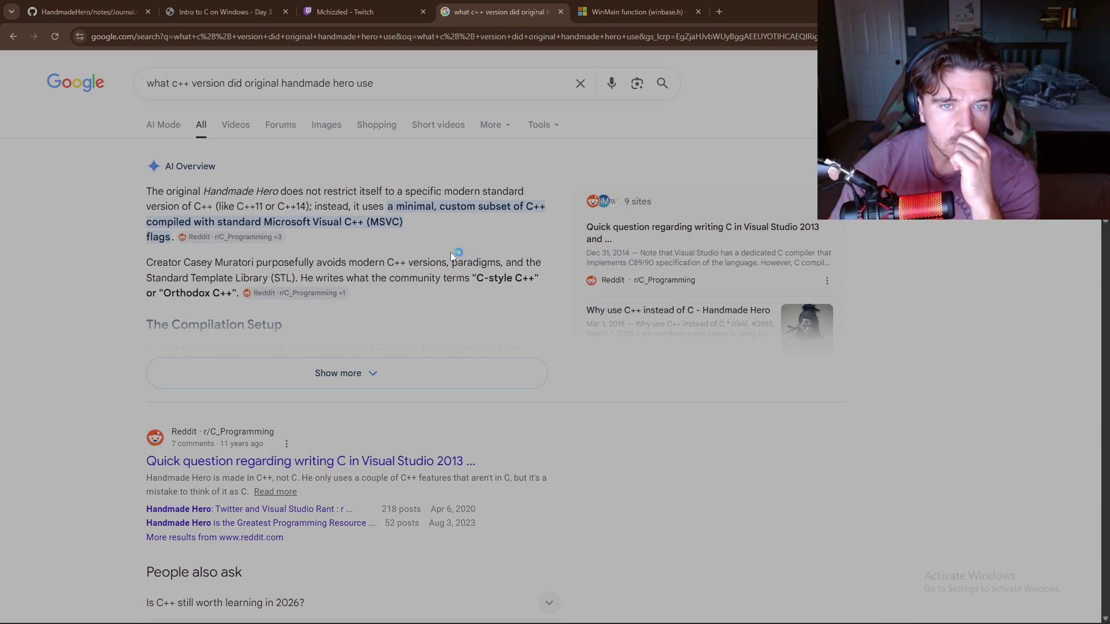
# - Expand and read the full AI Overview, then follow its Handmade Hero Notes GitHub Archive link
pyautogui.click(329, 375)
pyautogui.scroll(-2, 95, 355)
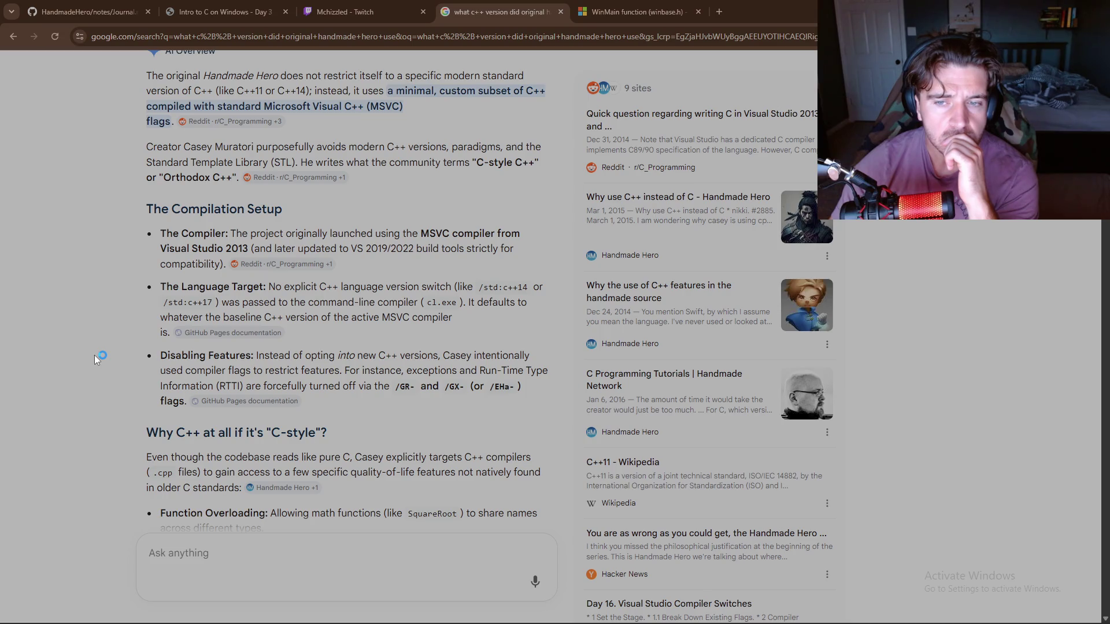
pyautogui.scroll(-3, 95, 355)
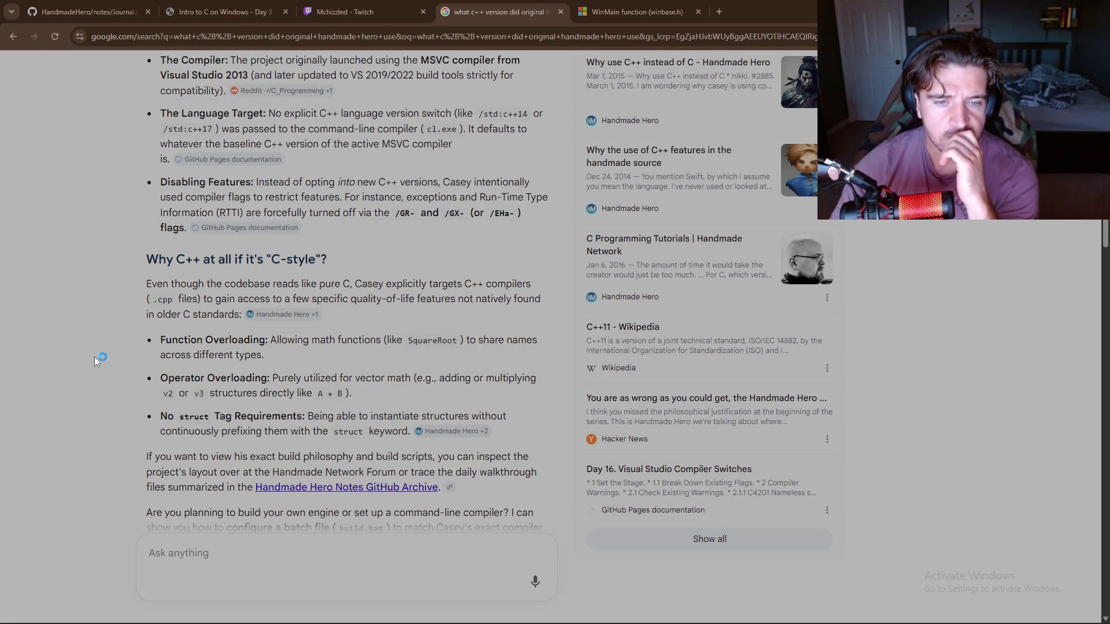
pyautogui.scroll(-2, 94, 356)
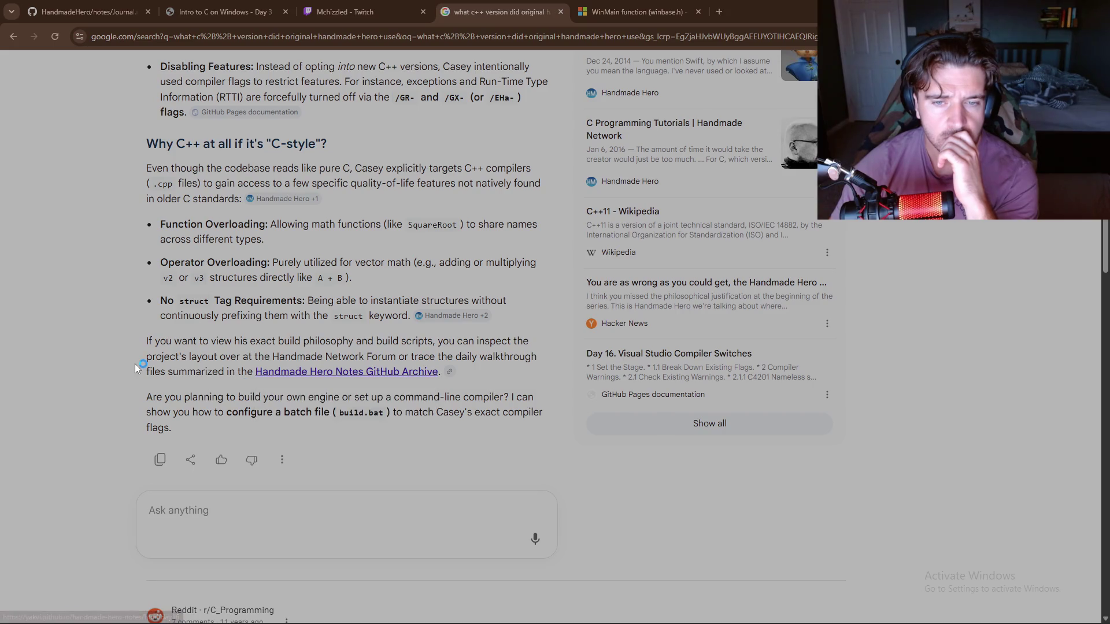
pyautogui.click(327, 376)
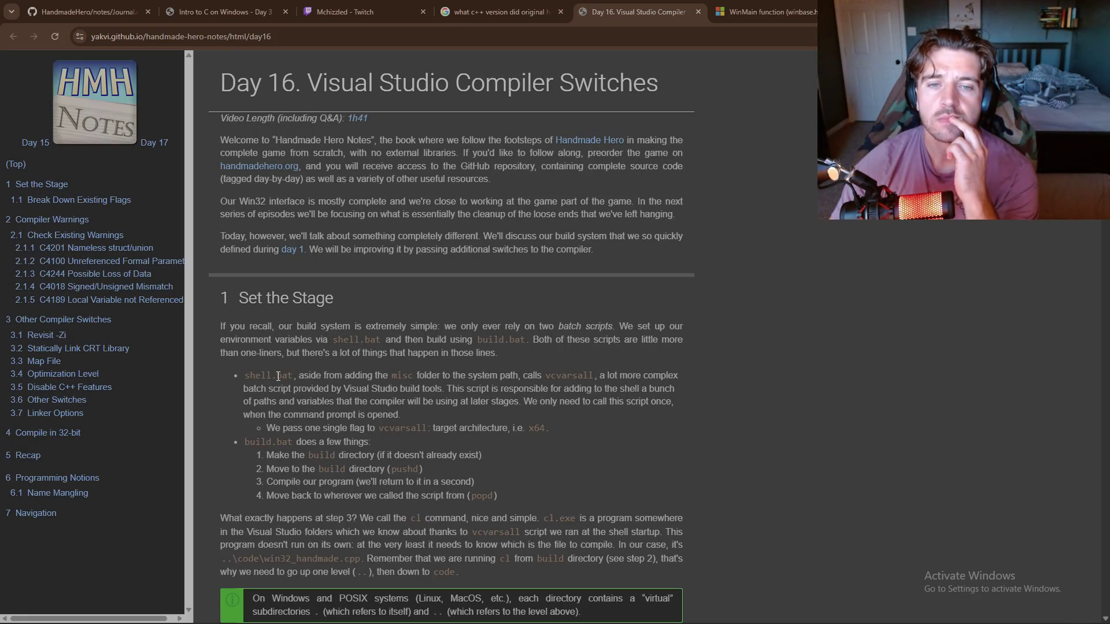
# - Read the Day 16 page down to Listing 5's -W4 warnings, then return to the search results
pyautogui.scroll(-4, 278, 376)
pyautogui.scroll(4, 278, 376)
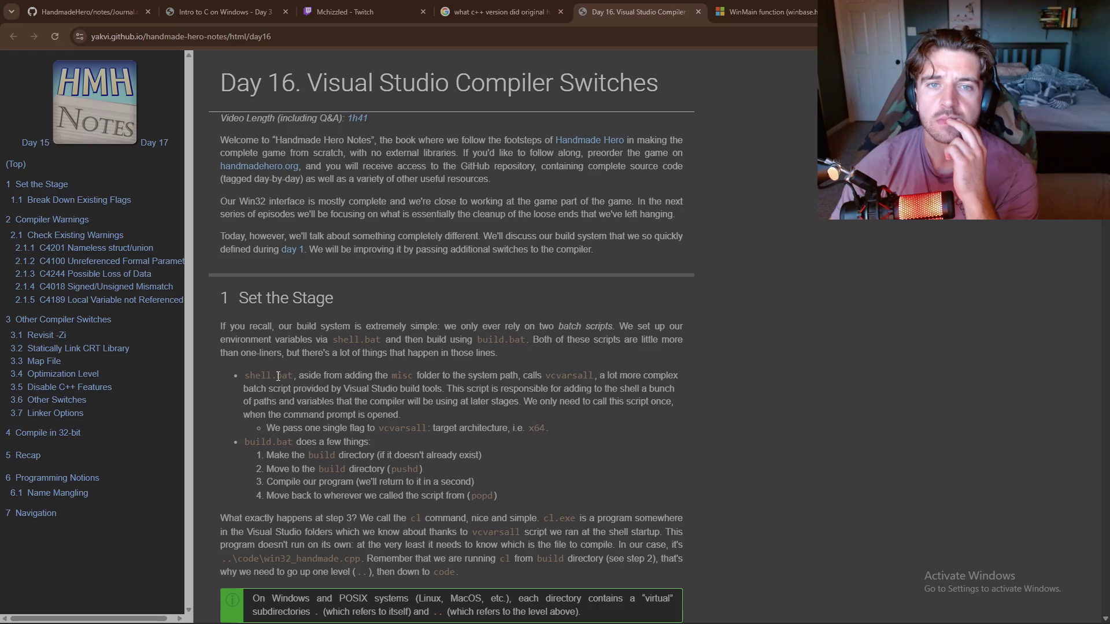
pyautogui.scroll(-1, 278, 376)
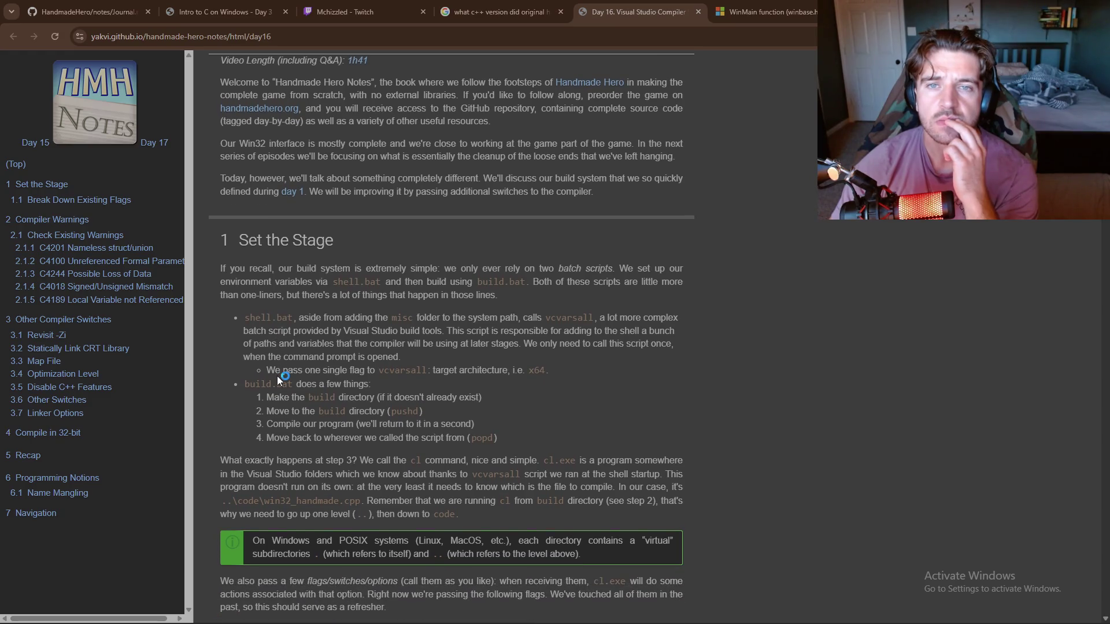
pyautogui.rightClick(278, 377)
pyautogui.click(869, 338)
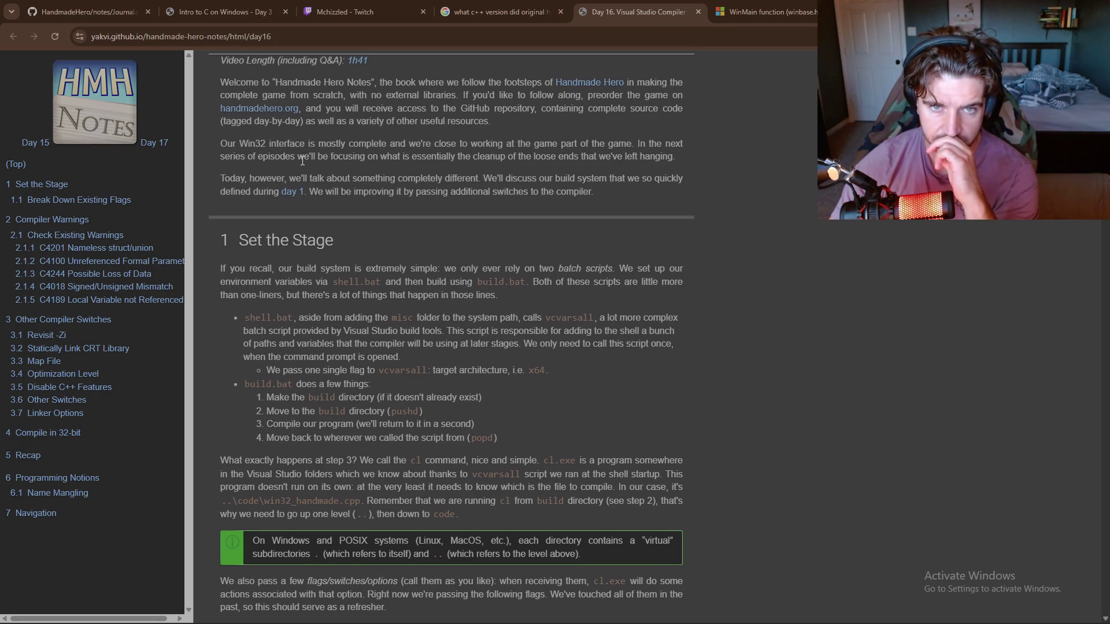
pyautogui.scroll(-1, 300, 160)
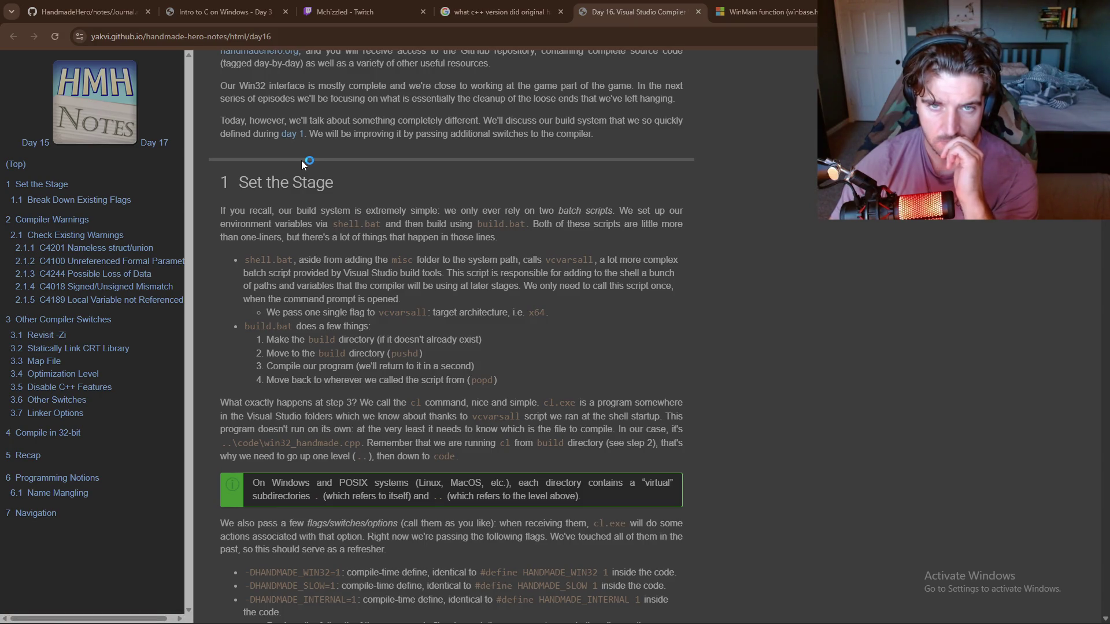
pyautogui.scroll(-1, 301, 164)
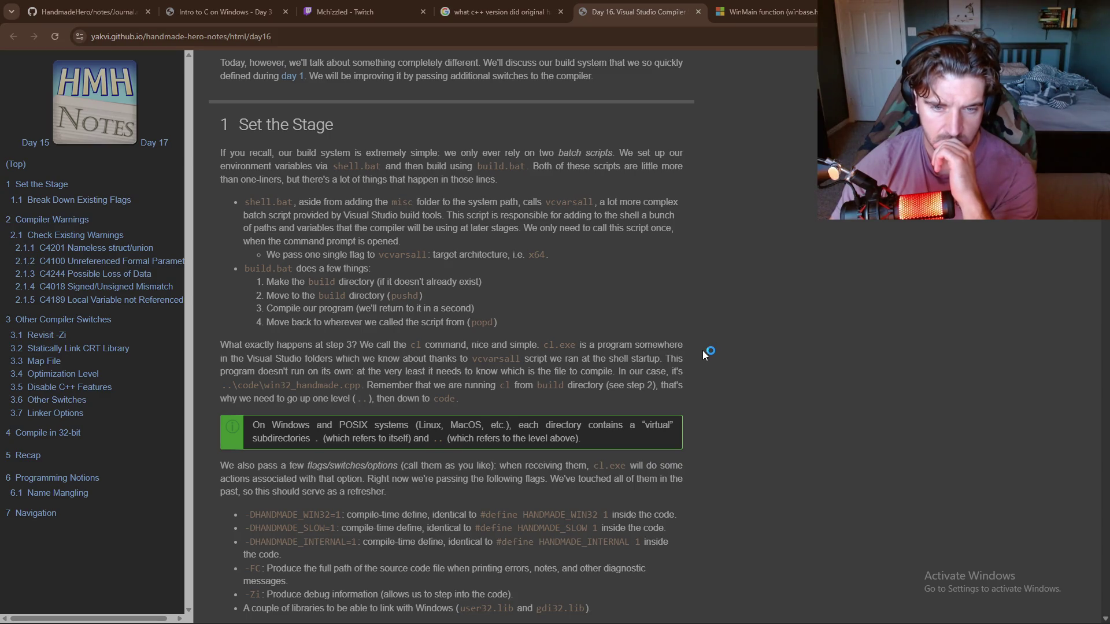
pyautogui.scroll(-7, 702, 350)
pyautogui.scroll(-1, 702, 350)
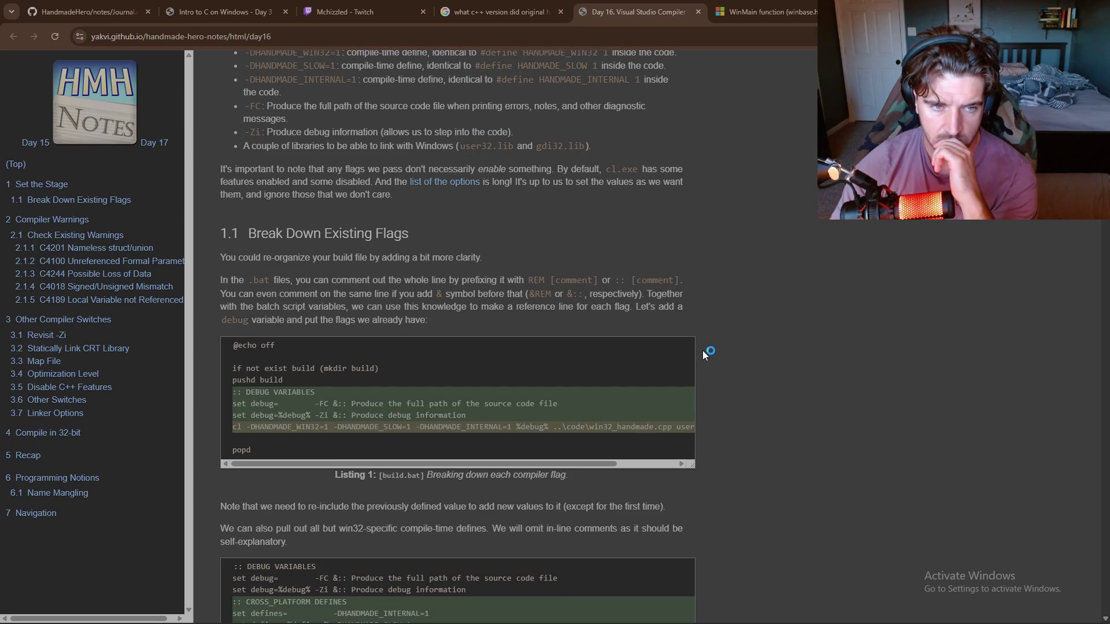
pyautogui.scroll(-2, 703, 350)
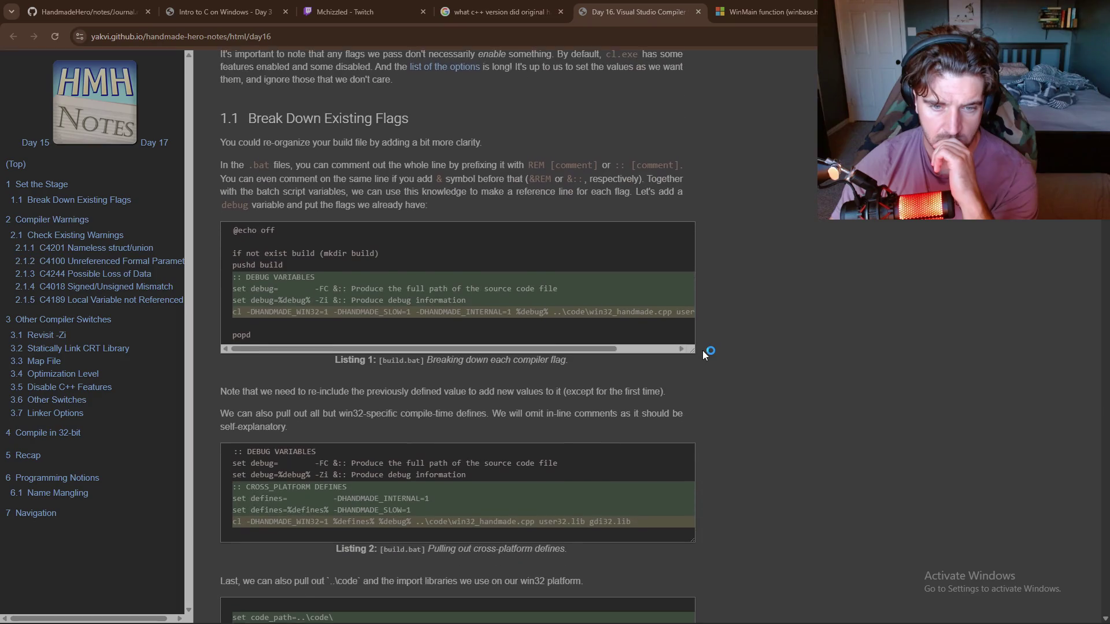
pyautogui.scroll(-7, 702, 350)
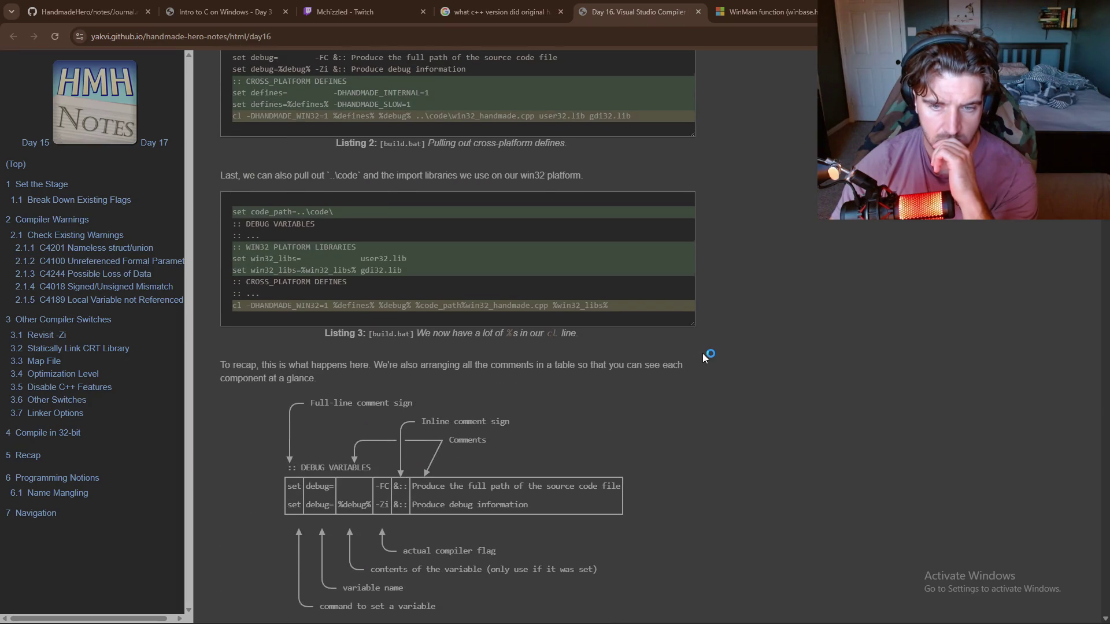
pyautogui.scroll(-10, 702, 352)
pyautogui.scroll(-5, 702, 353)
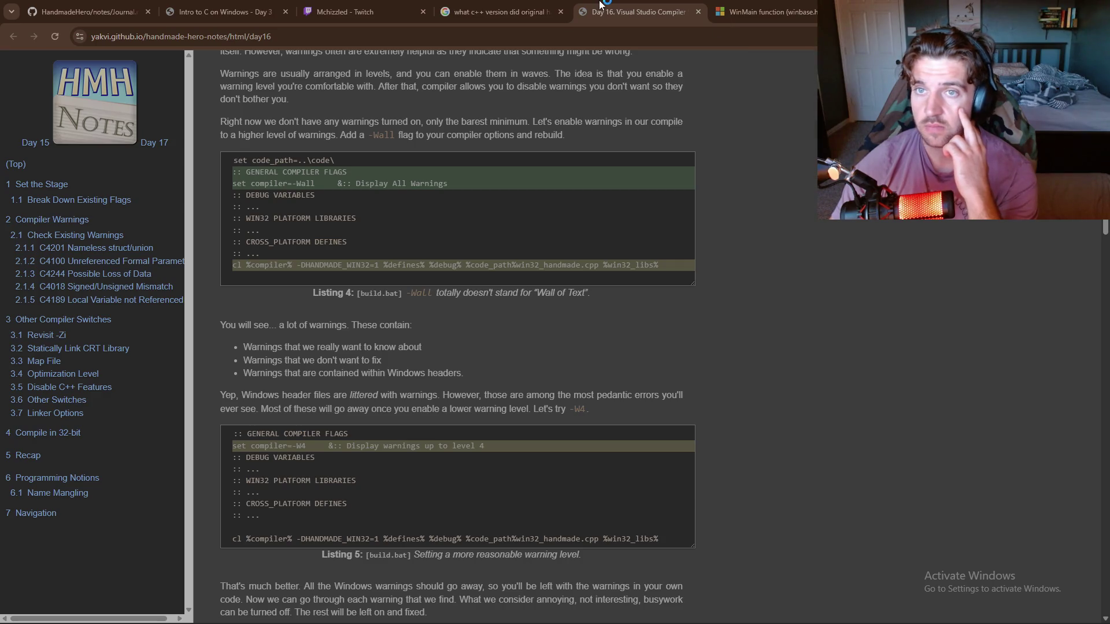
pyautogui.click(482, 13)
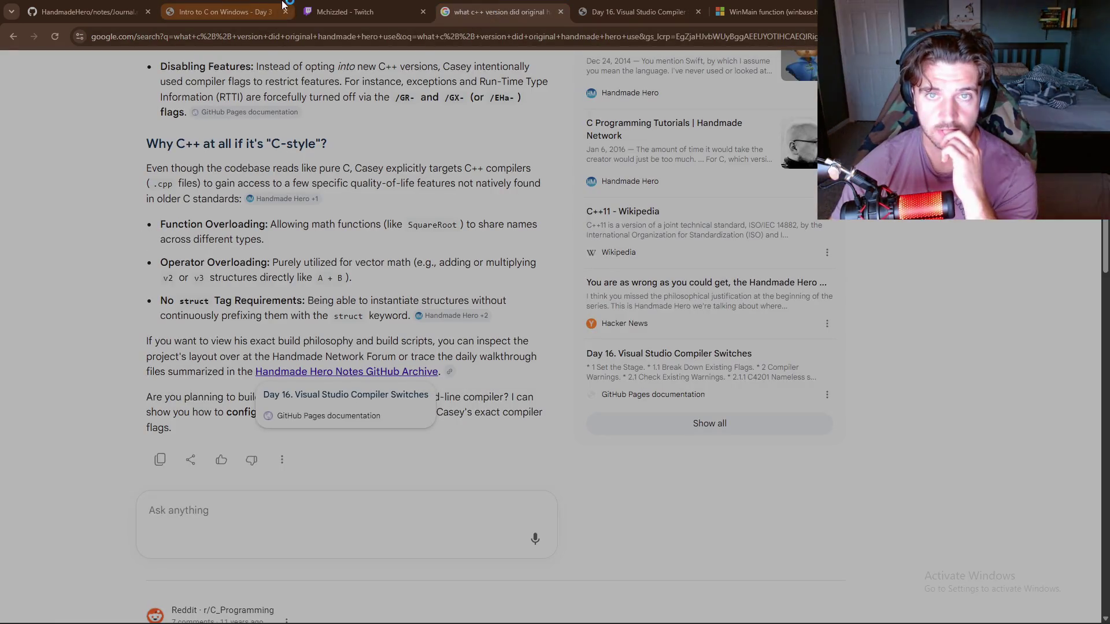
# - Glance at the Journal.md notes tab, return to the Day 3 lesson, then switch to Visual Studio
pyautogui.click(223, 6)
pyautogui.click(81, 7)
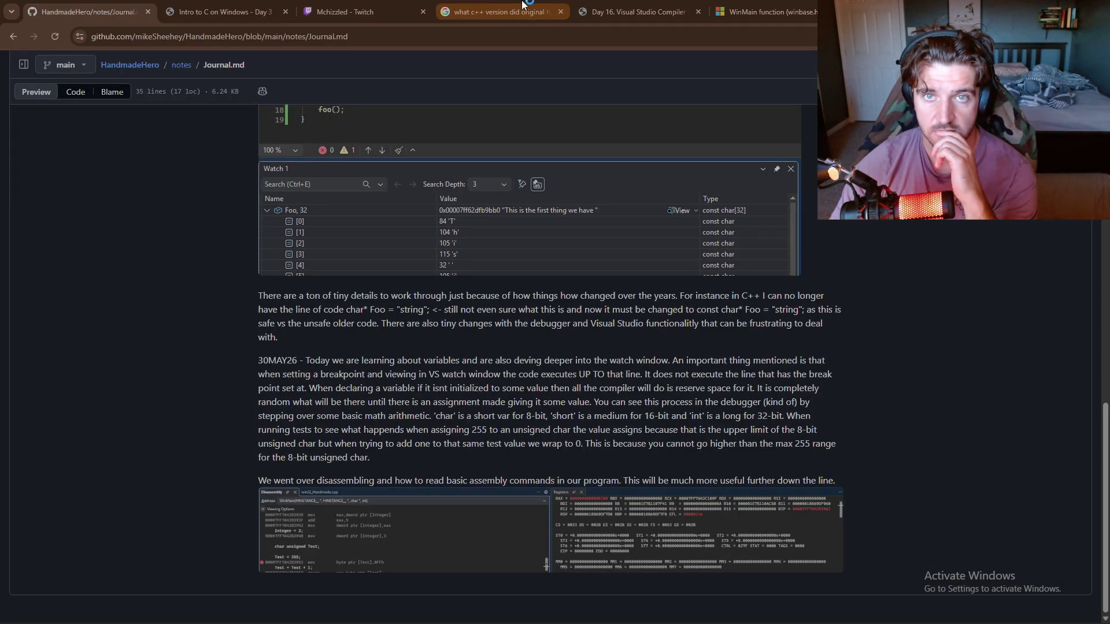
pyautogui.click(227, 9)
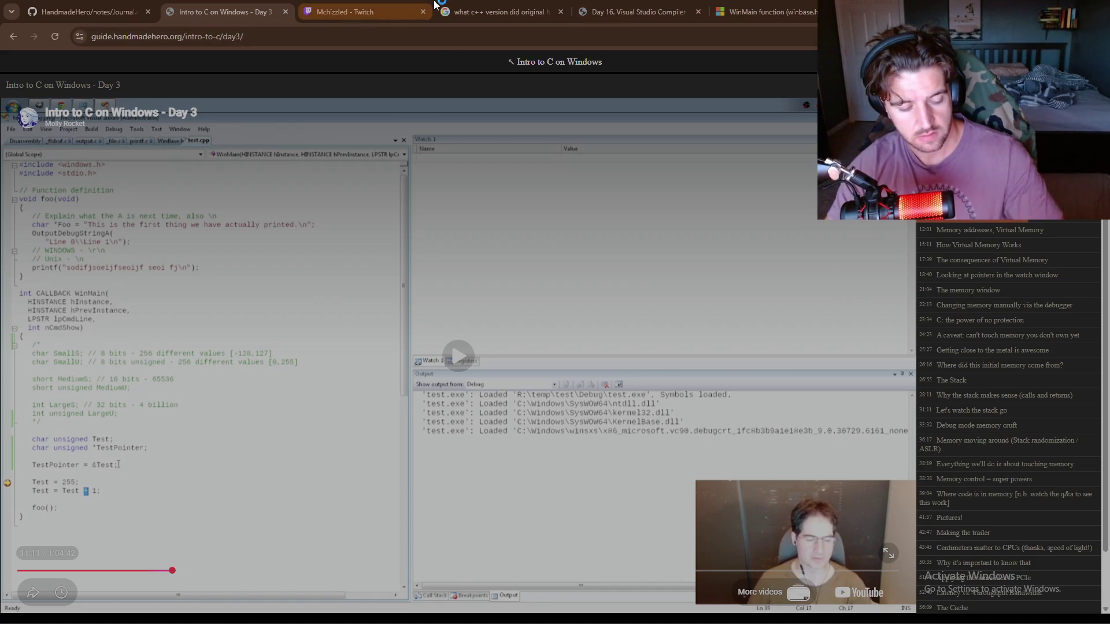
pyautogui.hotkey('alt', 'Tab')
pyautogui.press('Tab')
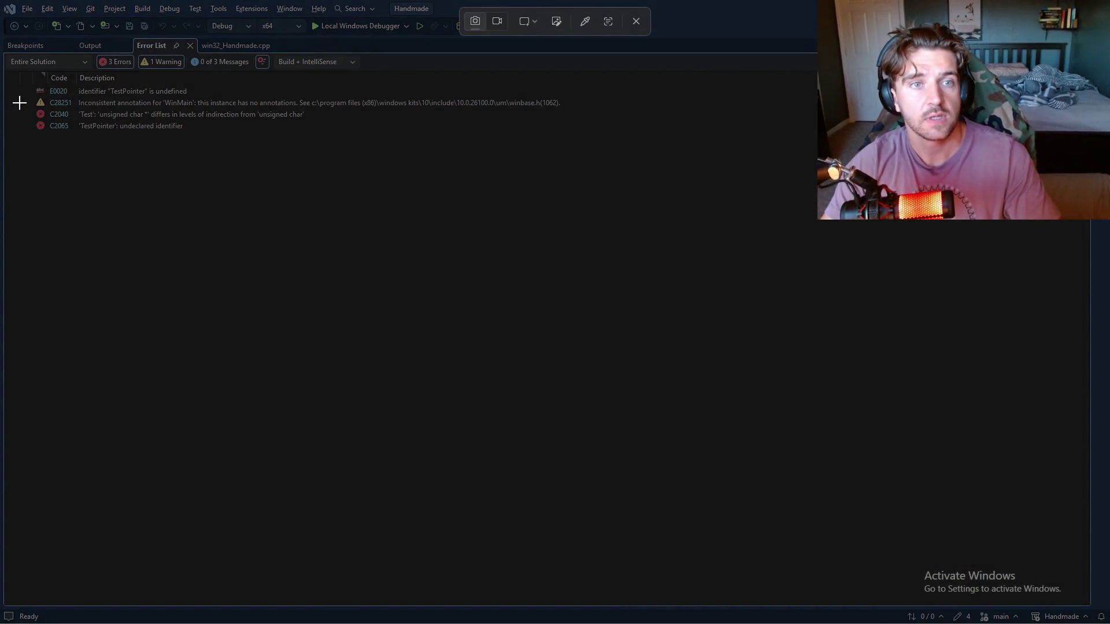
# - Snip the compiler error rows, then switch to Chrome's WinMain function documentation tab
pyautogui.moveTo(24, 80); pyautogui.dragTo(596, 134)
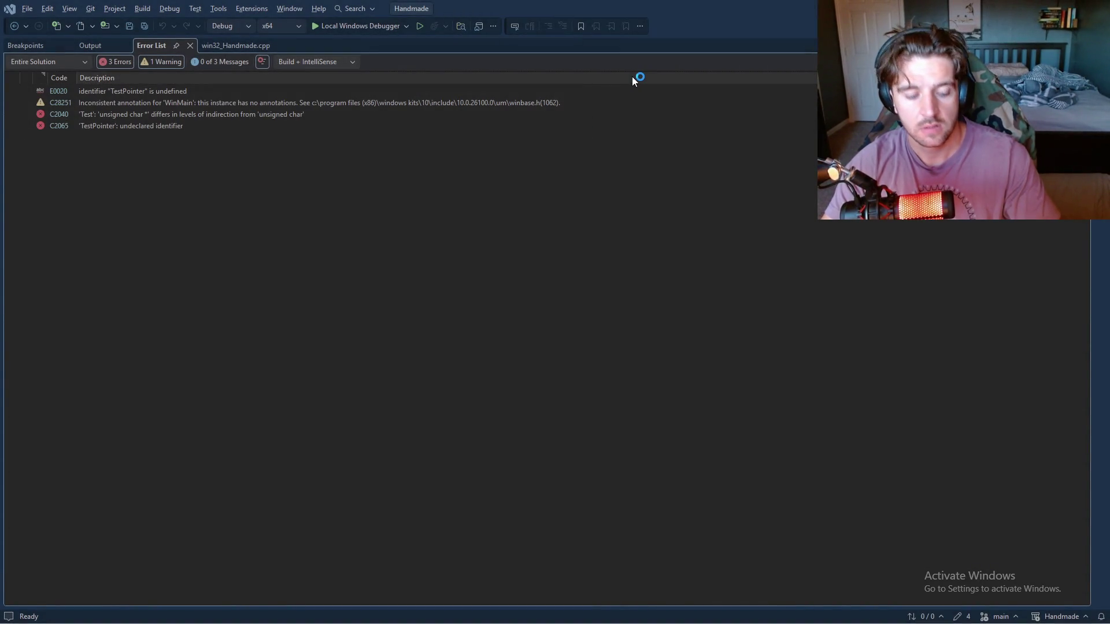
pyautogui.hotkey('alt', 'Tab')
pyautogui.hotkey('alt', 'Tab')
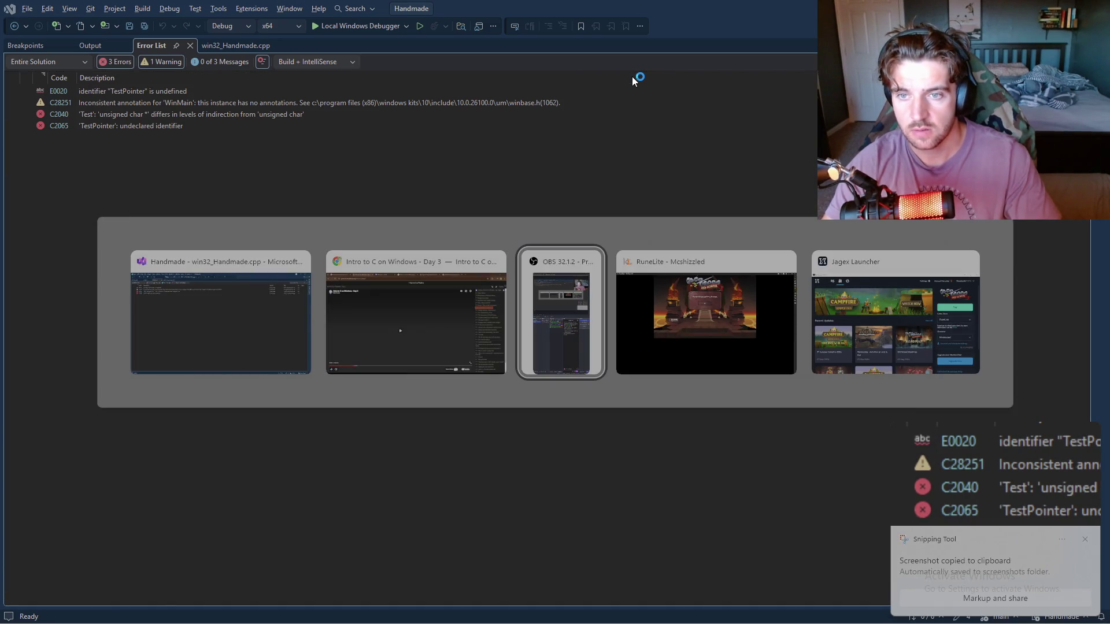
pyautogui.hotkey('alt', 'Tab')
pyautogui.hotkey('alt', 'Tab')
pyautogui.hotkey('alt', 'Tab')
pyautogui.hotkey('alt', 'Tab')
pyautogui.hotkey('alt', 'Tab')
pyautogui.hotkey('alt', 'Tab')
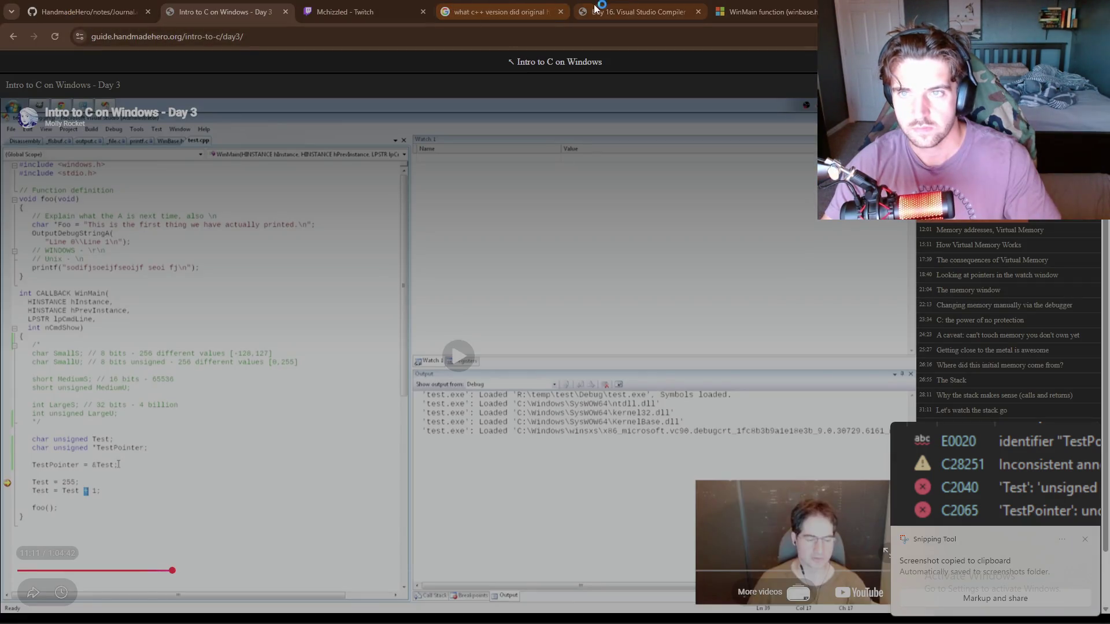
pyautogui.click(763, 12)
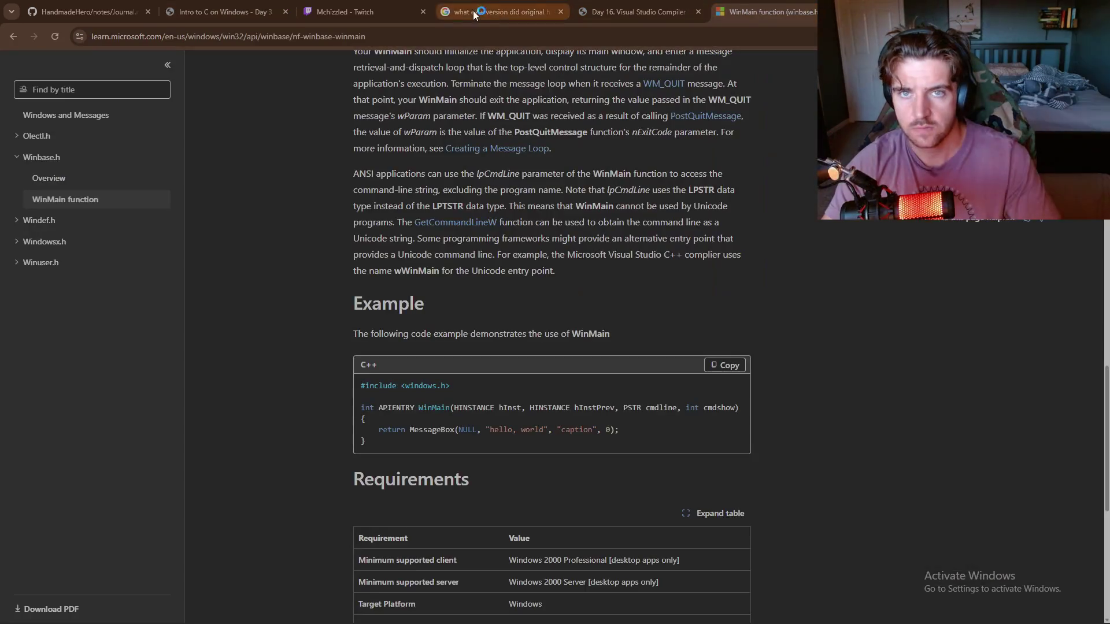
# - Go to ChatGPT via 'chat' in the address bar and paste the error-list screenshot into a new prompt
pyautogui.click(397, 32)
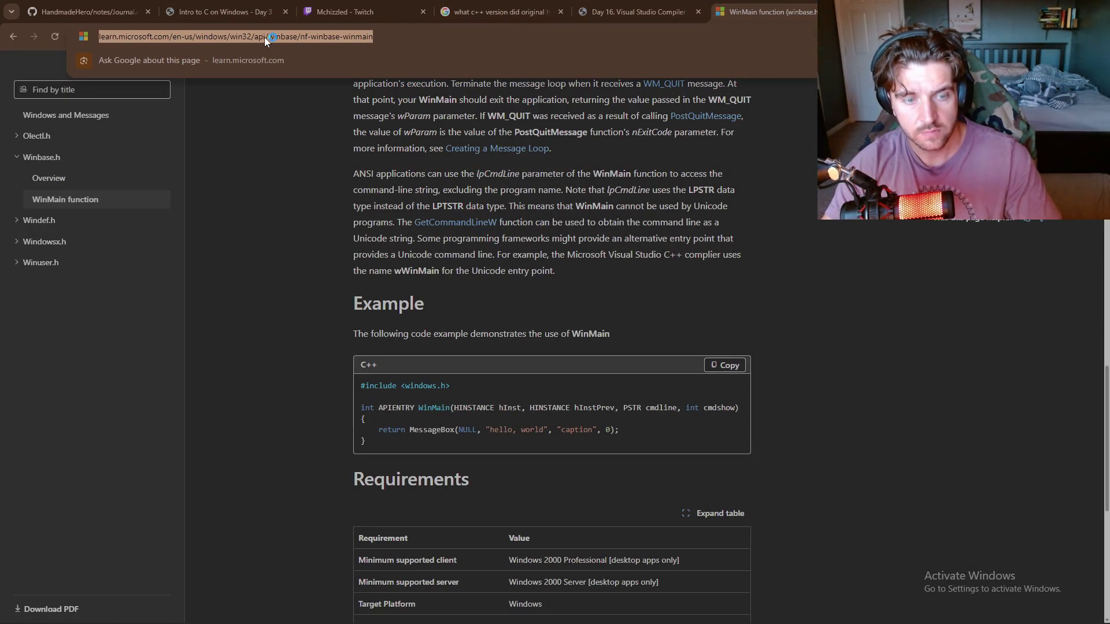
pyautogui.write('chat')
pyautogui.press('Return')
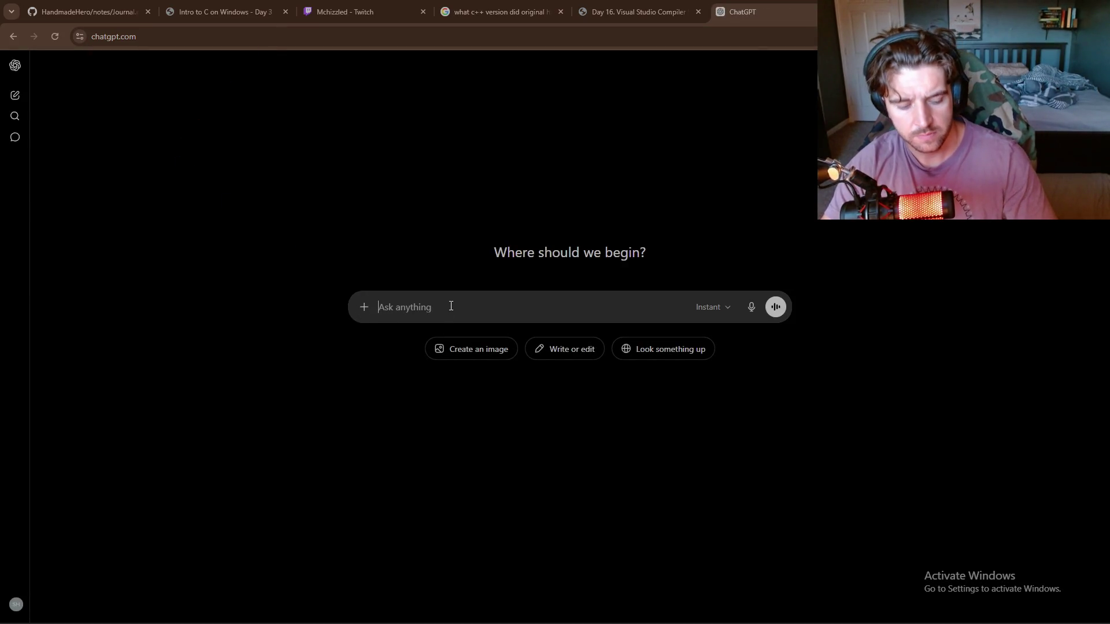
pyautogui.hotkey('ctrl', 'v')
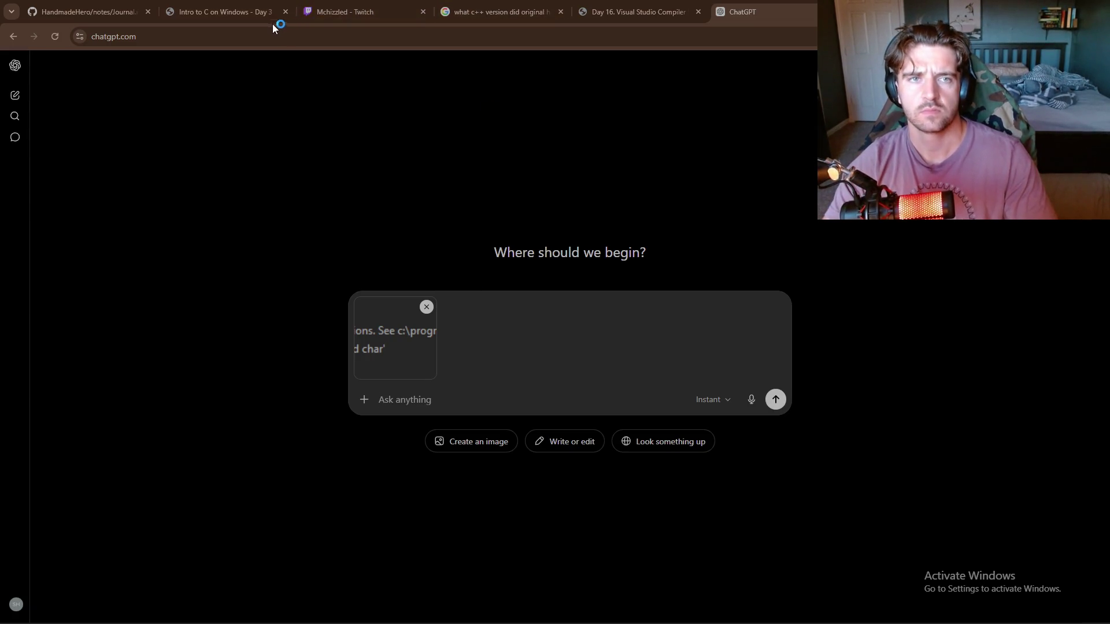
pyautogui.hotkey('alt', 'Tab')
pyautogui.press('Tab')
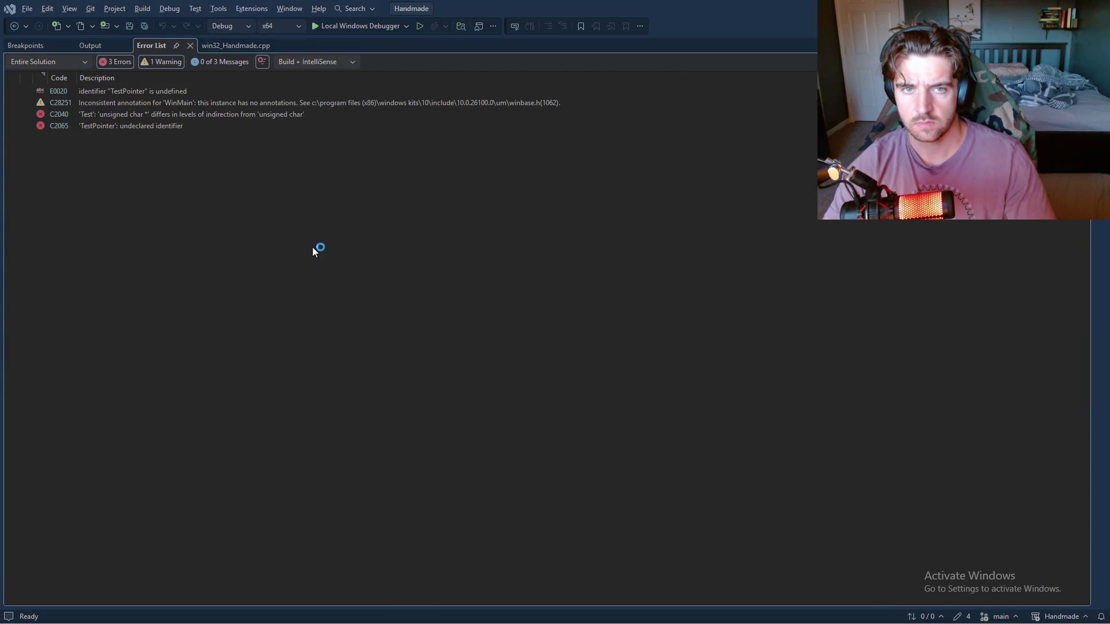
# - Snip lines 37–46 of win32_Handmade.cpp, covering the Test and TestPointer lines
pyautogui.click(247, 45)
pyautogui.press('super+shift+s')
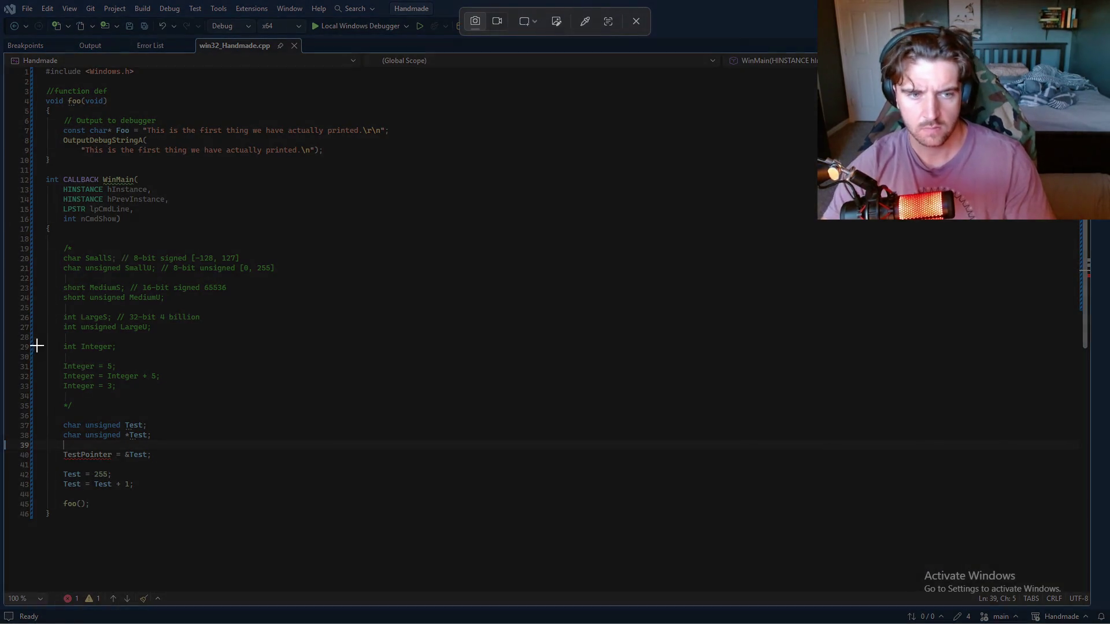
pyautogui.moveTo(44, 417); pyautogui.dragTo(196, 518)
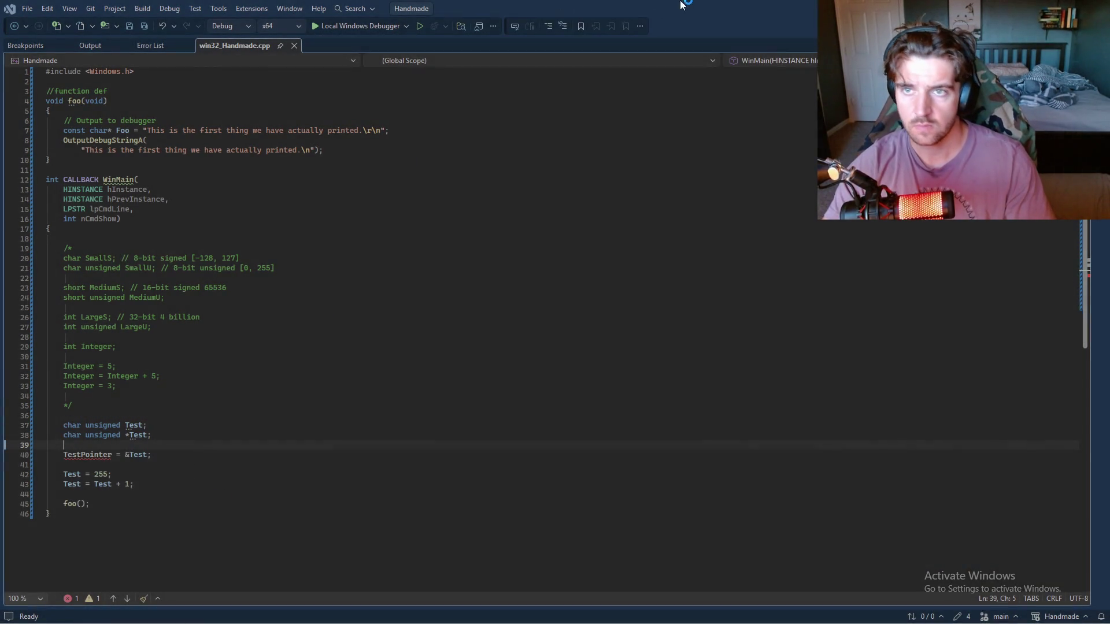
pyautogui.hotkey('alt', 'Tab')
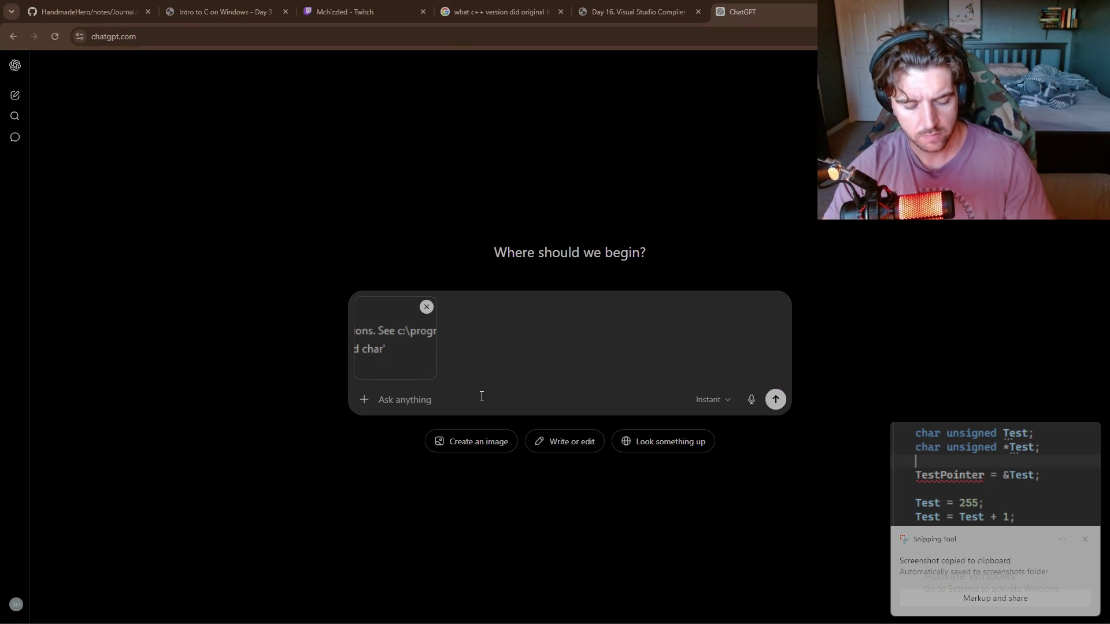
# - Paste the code snip and ask ChatGPT whether this C code no longer compiles
pyautogui.hotkey('ctrl', 'v')
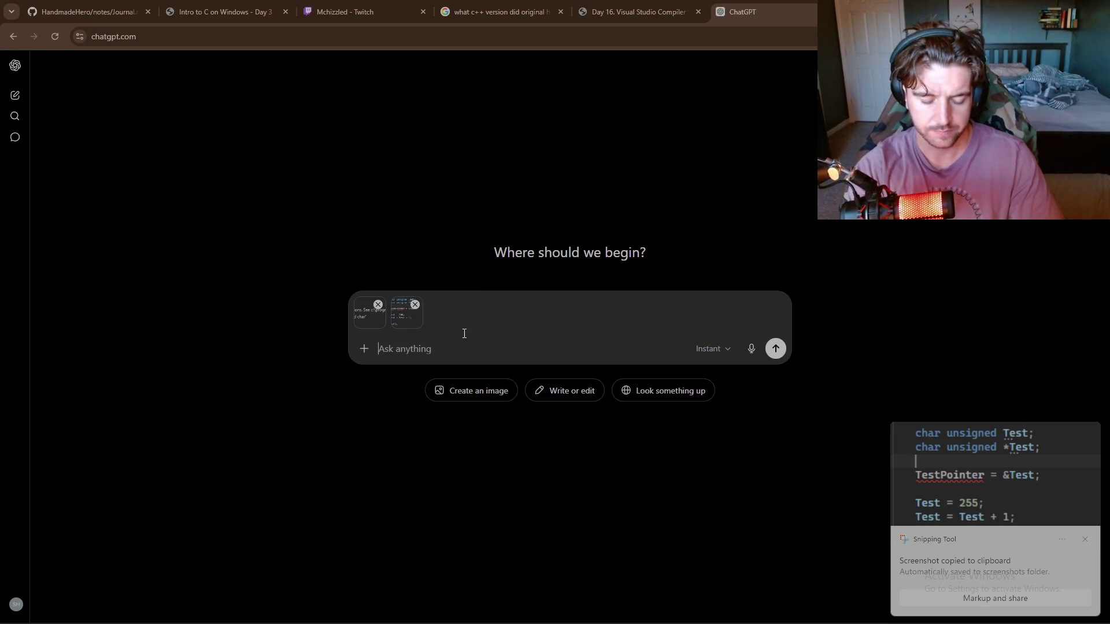
pyautogui.write('does this')
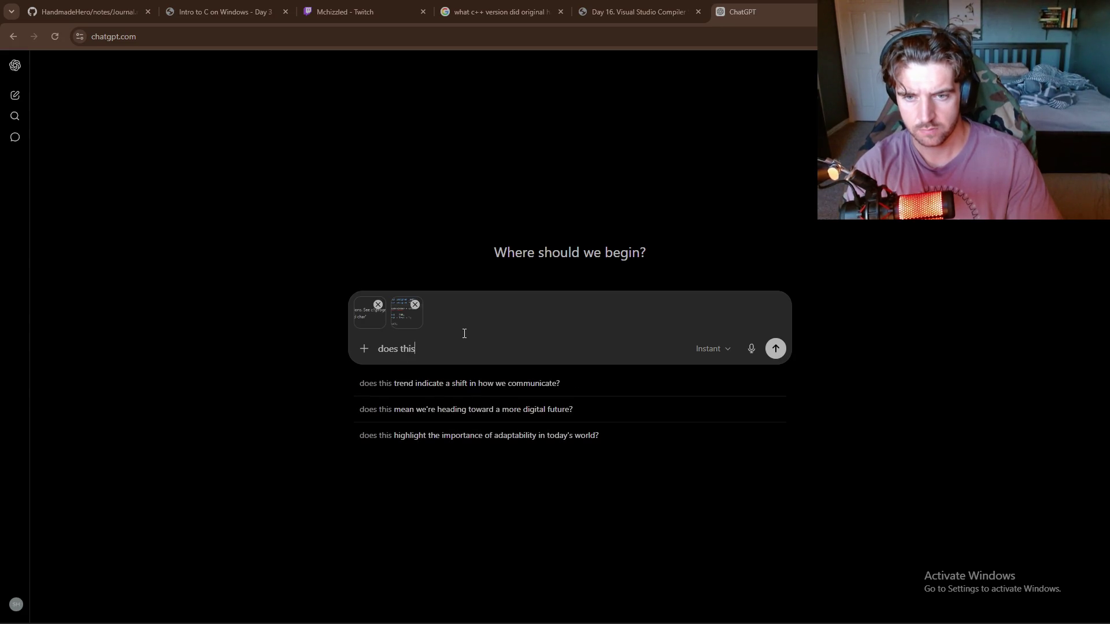
pyautogui.write(' c do')
pyautogui.press('BackSpace')
pyautogui.press('BackSpace')
pyautogui.write('code no o')
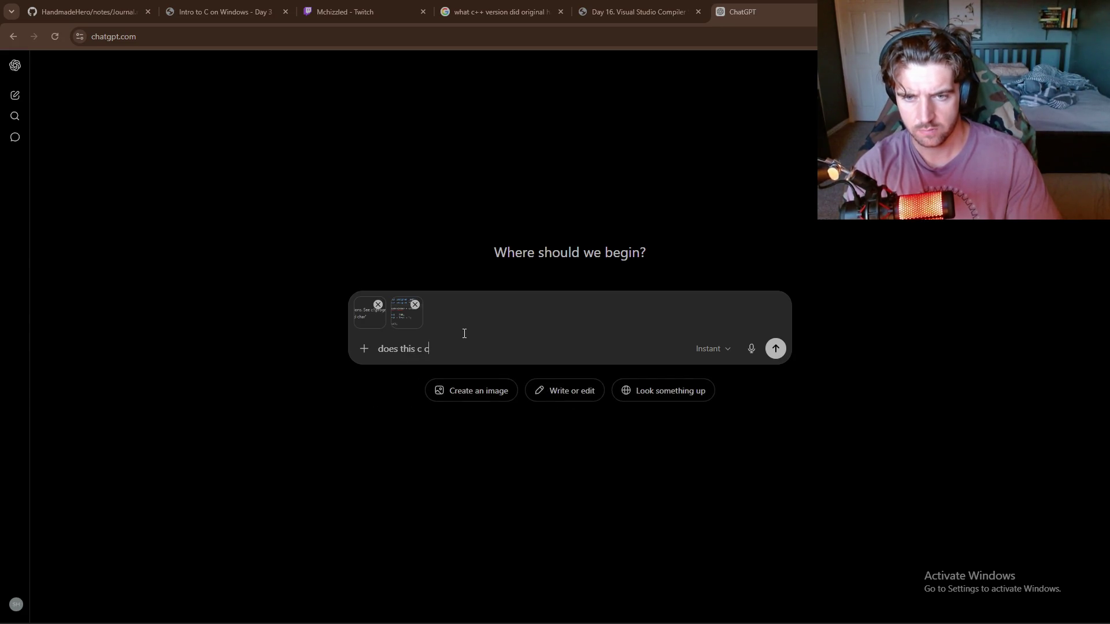
pyautogui.press('BackSpace')
pyautogui.write('longer compl')
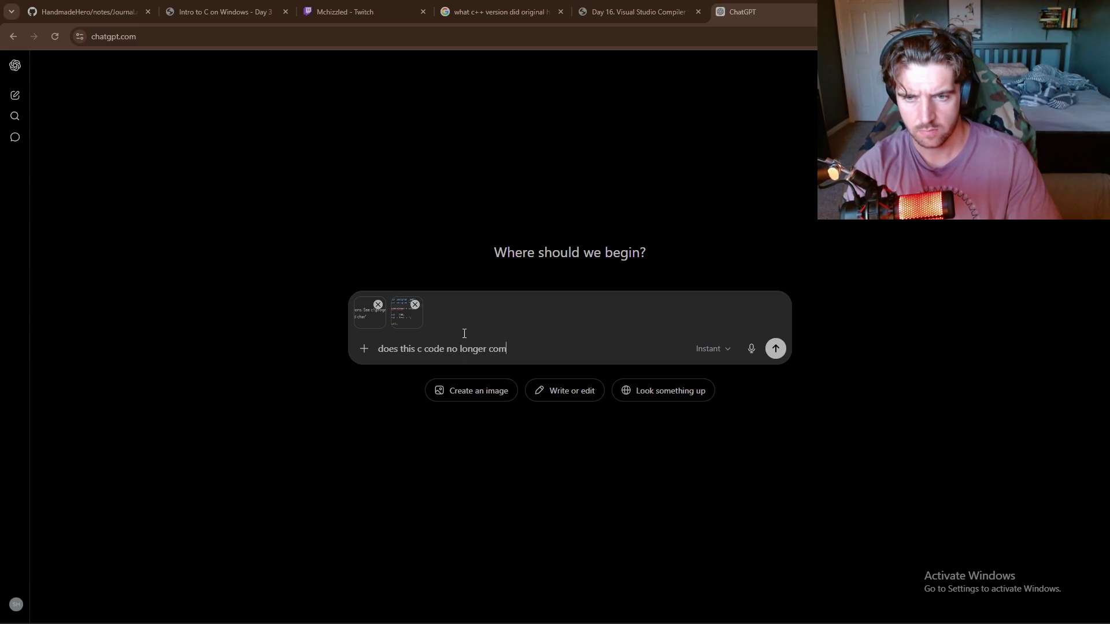
pyautogui.write('ile?')
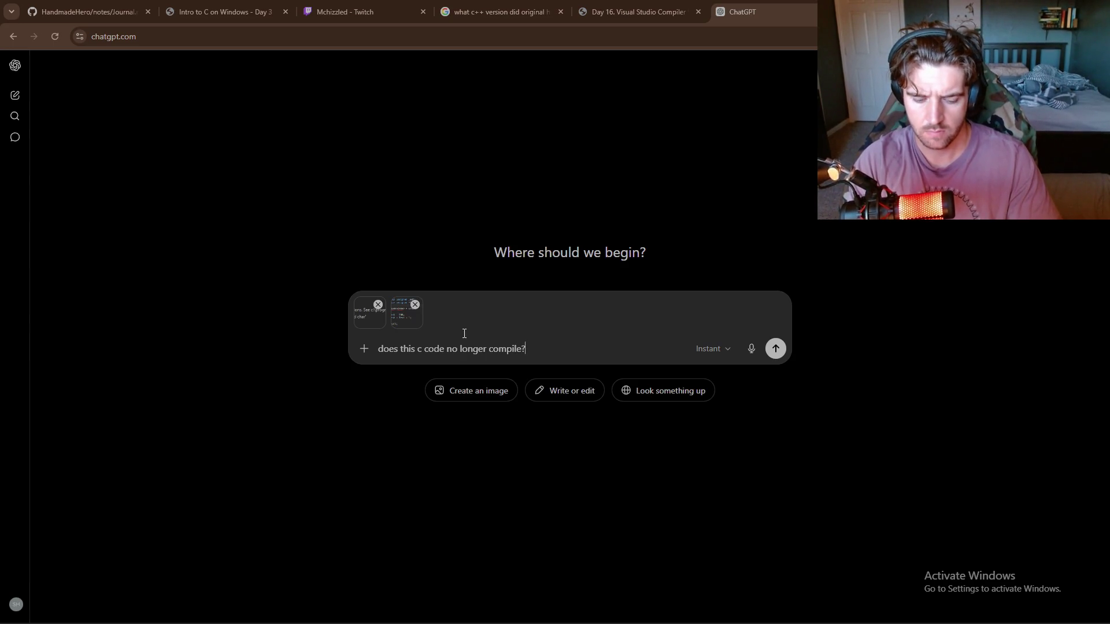
pyautogui.press('Return')
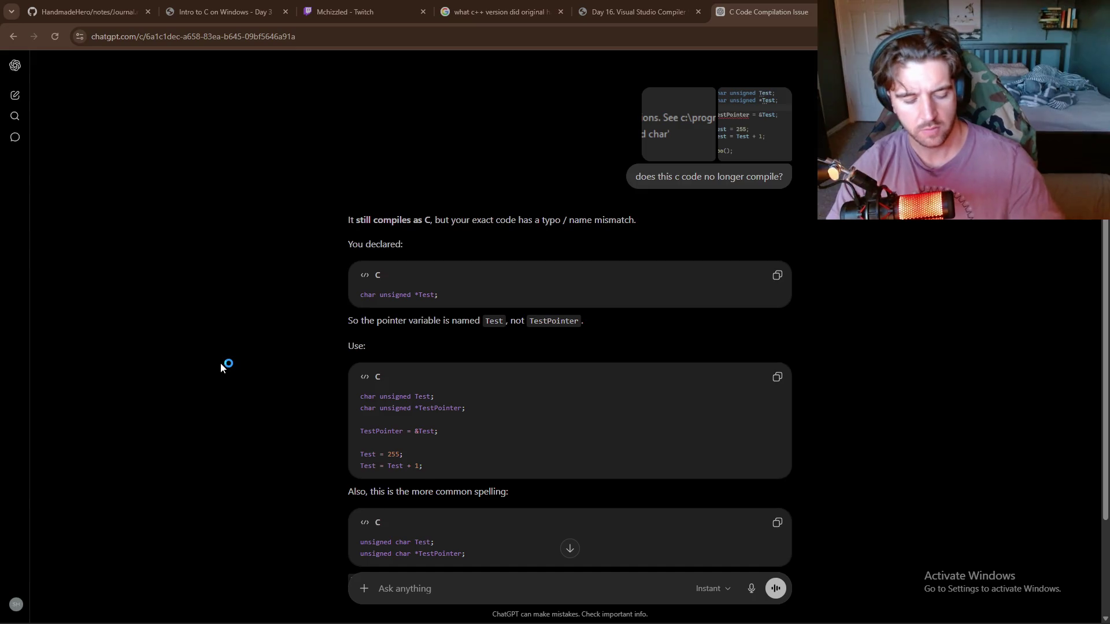
# - Glance at the Intro to C on Windows Day 3 guide tab, then return to Visual Studio
pyautogui.hotkey('alt', 'Tab')
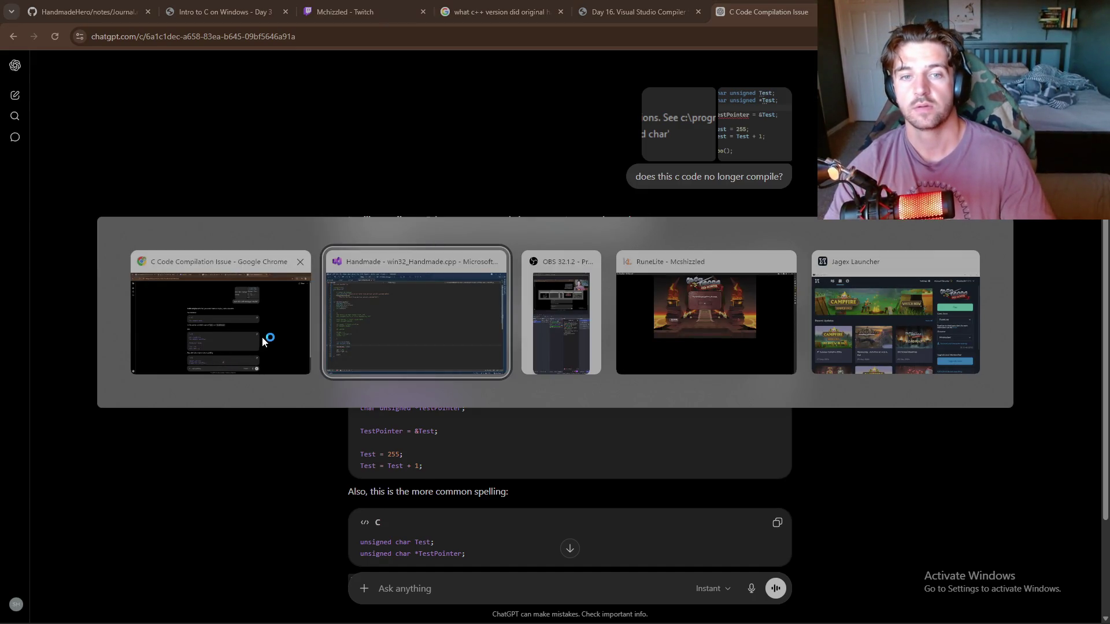
pyautogui.press('Tab')
pyautogui.press('Tab')
pyautogui.press('Tab')
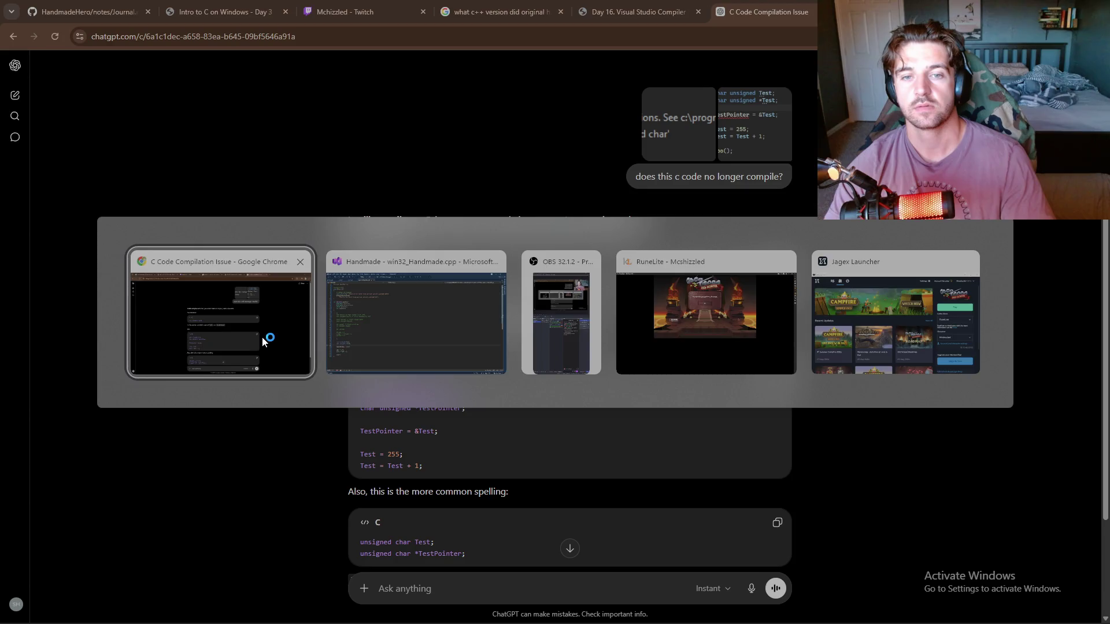
pyautogui.click(185, 7)
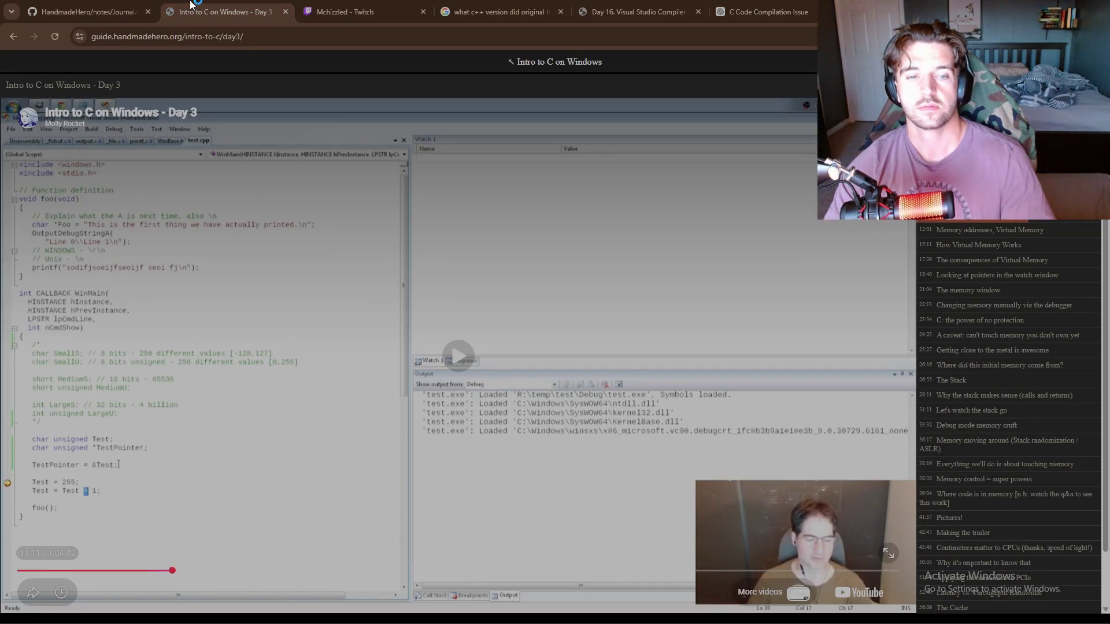
pyautogui.hotkey('alt', 'Tab')
pyautogui.hotkey('alt', 'Tab')
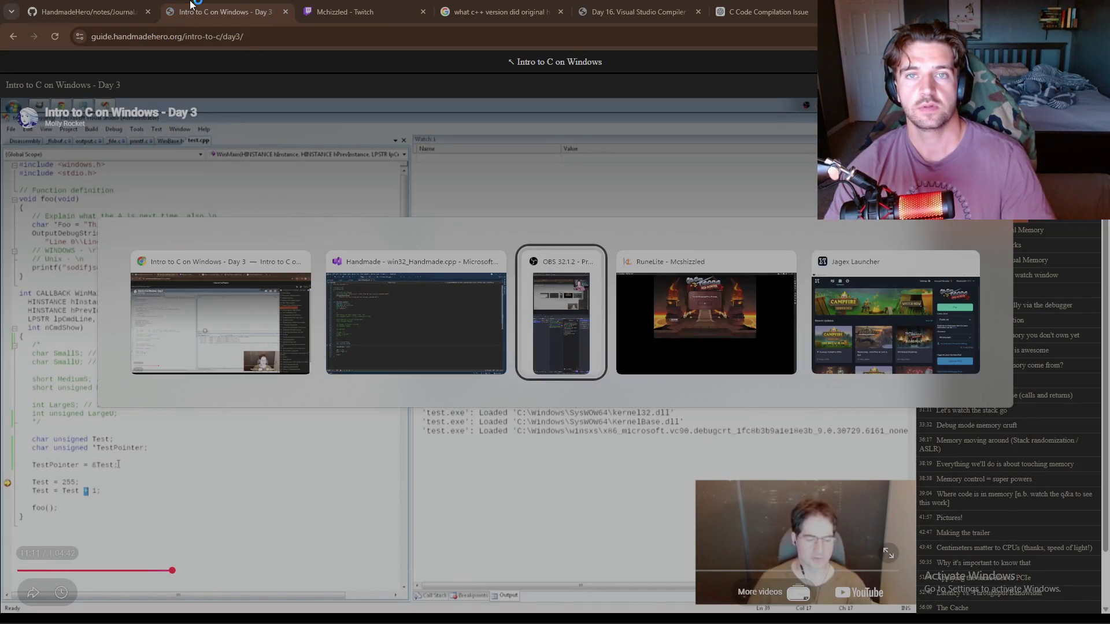
pyautogui.press('Tab')
pyautogui.press('Tab')
pyautogui.press('Tab')
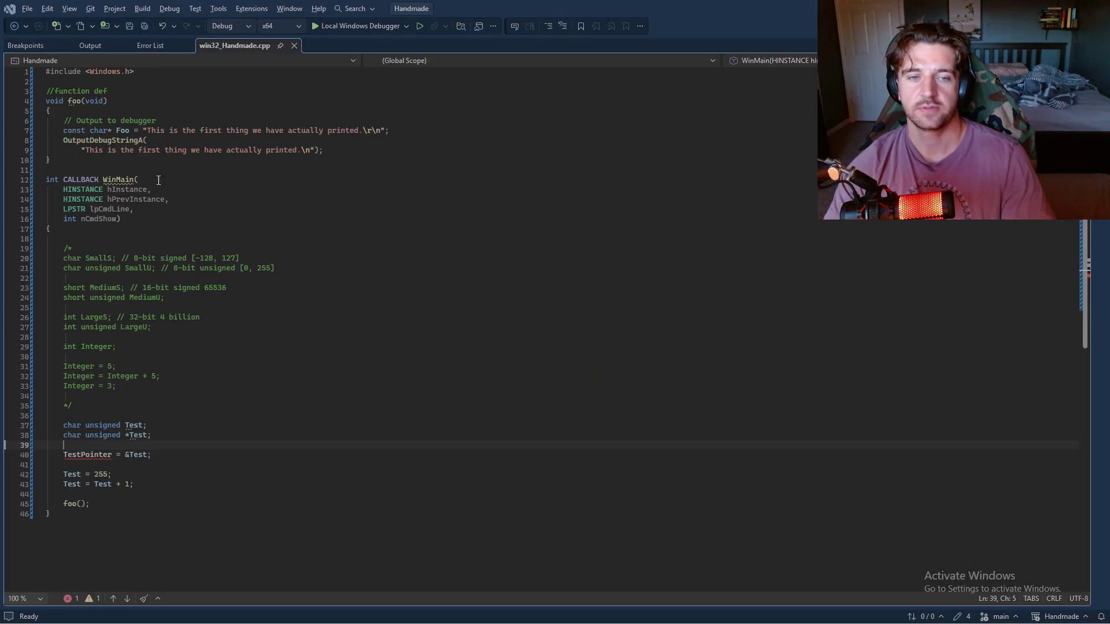
# - Rename Test on line 38 to TestPointer, rebuild successfully, and return to the browser
pyautogui.doubleClick(139, 435)
pyautogui.moveTo(152, 454)
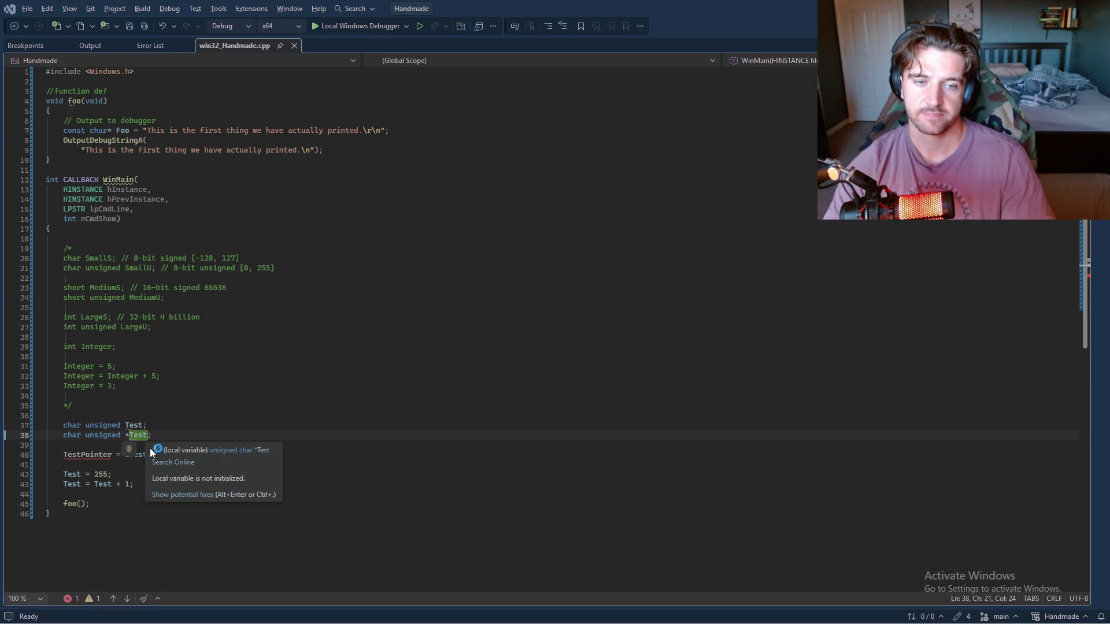
pyautogui.write('TestPointer')
pyautogui.press('F5')
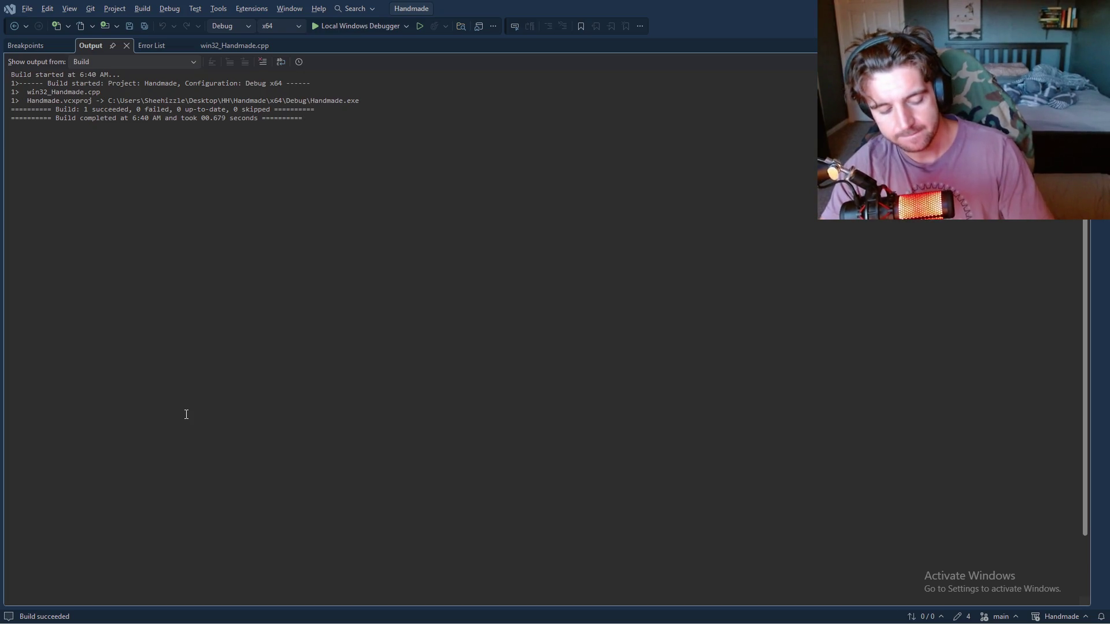
pyautogui.hotkey('alt', 'Tab')
pyautogui.press('Tab')
pyautogui.press('Tab')
pyautogui.press('Tab')
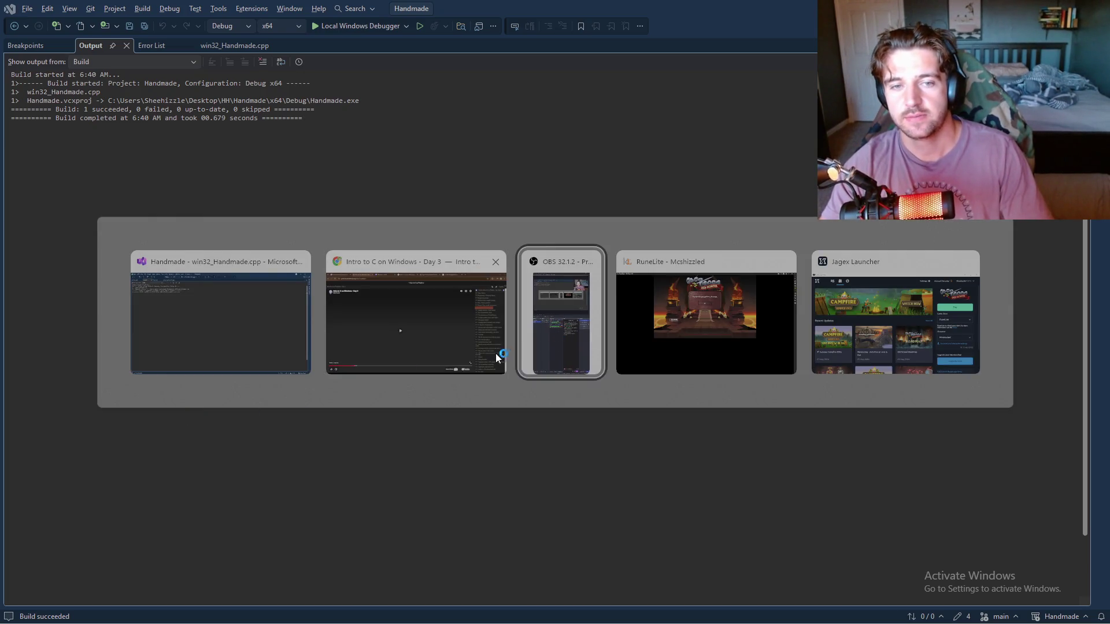
pyautogui.press('Tab')
pyautogui.press('Tab')
pyautogui.press('Tab')
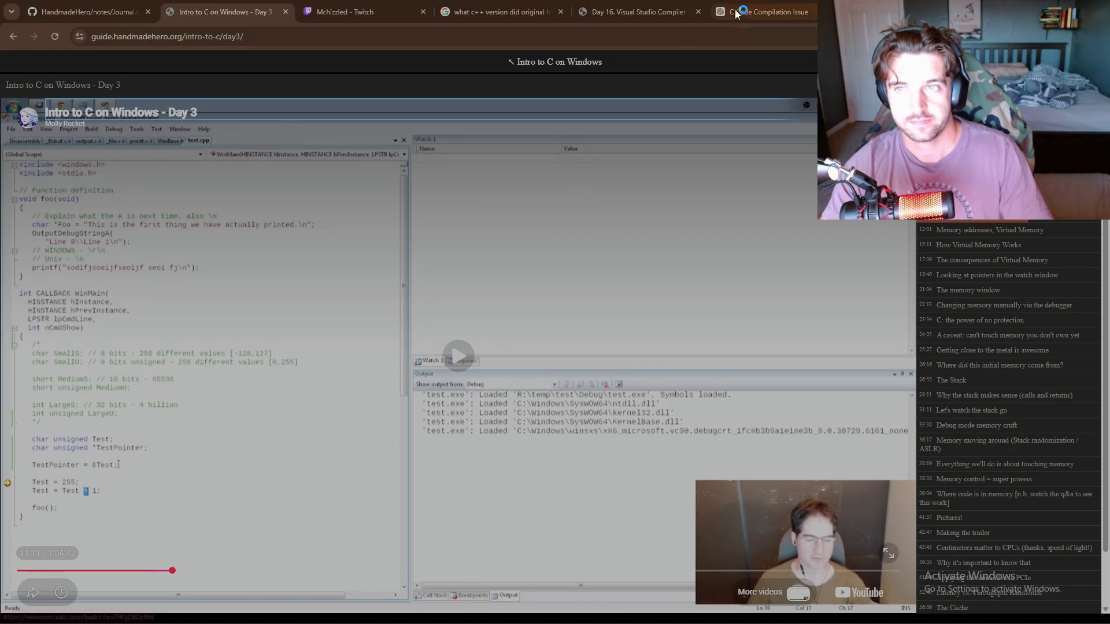
# - Close the ChatGPT conversation tab and scroll through the page beneath it
pyautogui.hotkey('ctrl', '9')
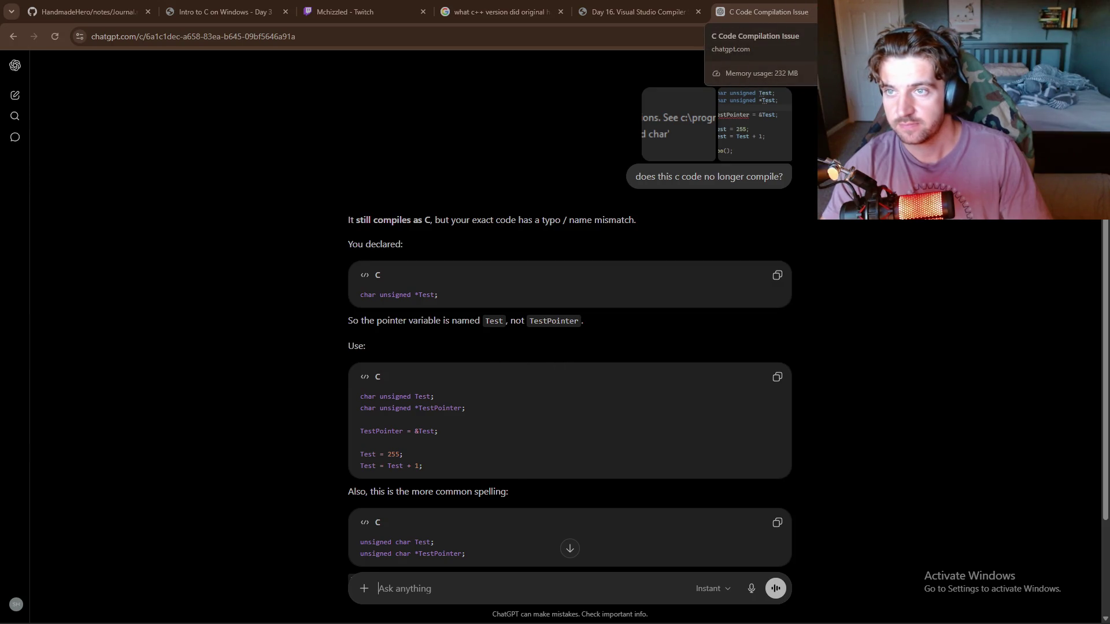
pyautogui.hotkey('ctrl', 'w')
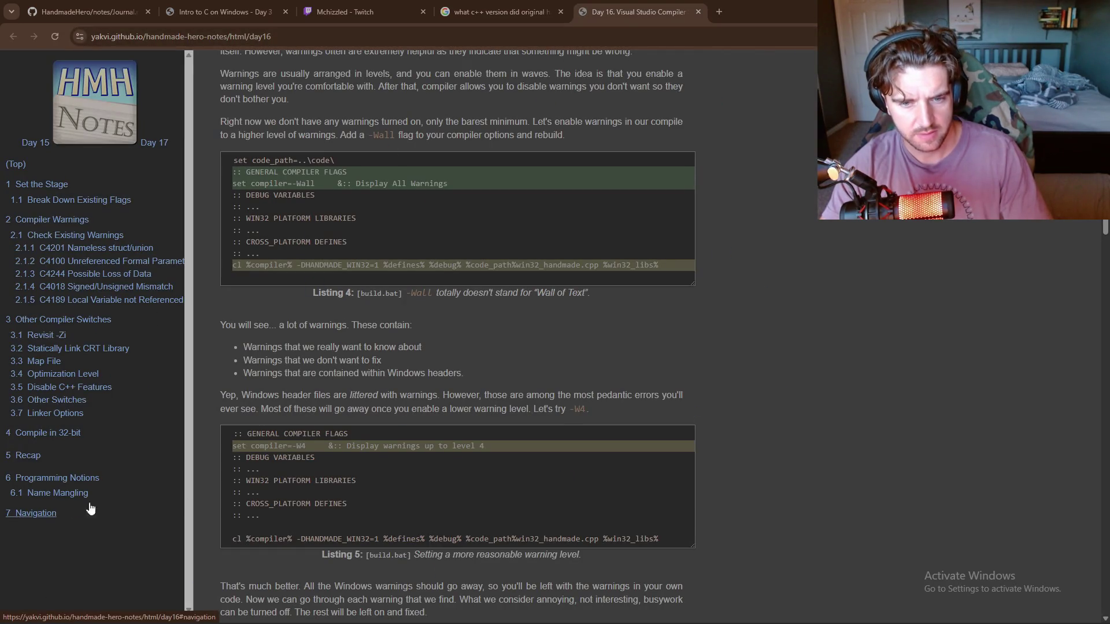
pyautogui.scroll(-20, 326, 445)
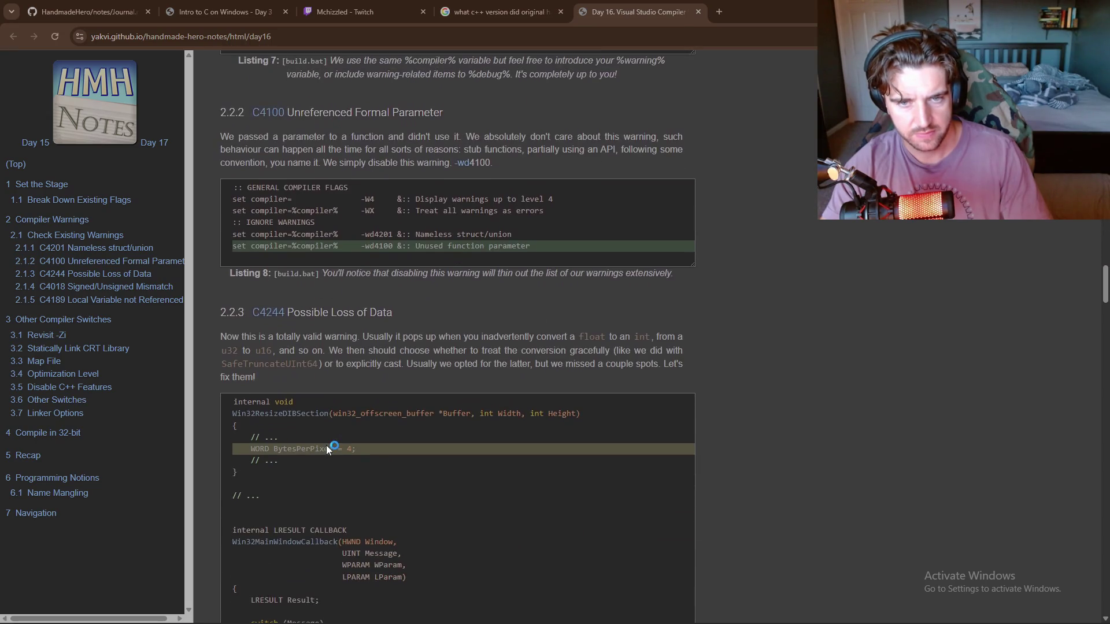
pyautogui.scroll(-8, 326, 448)
pyautogui.scroll(-10, 278, 494)
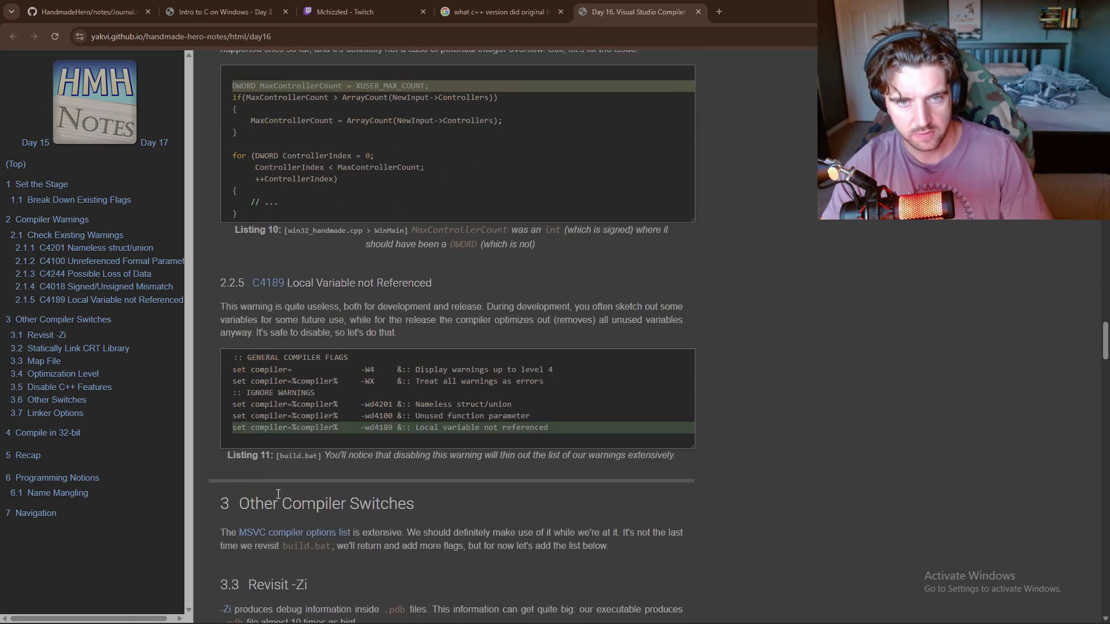
pyautogui.scroll(-7, 278, 494)
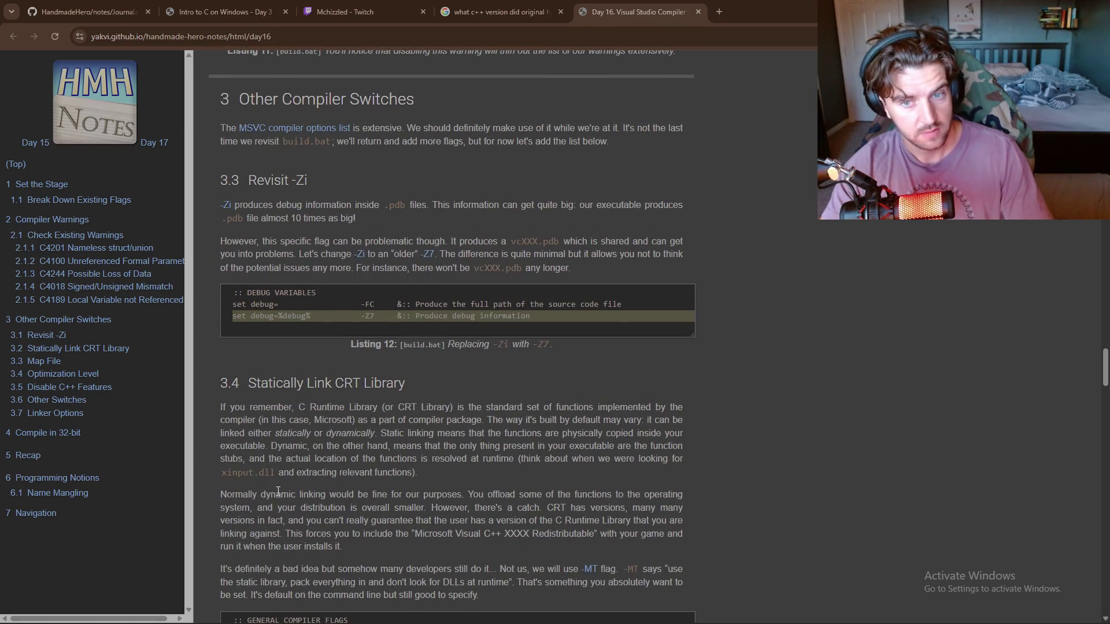
pyautogui.scroll(-15, 278, 492)
pyautogui.scroll(20, 277, 477)
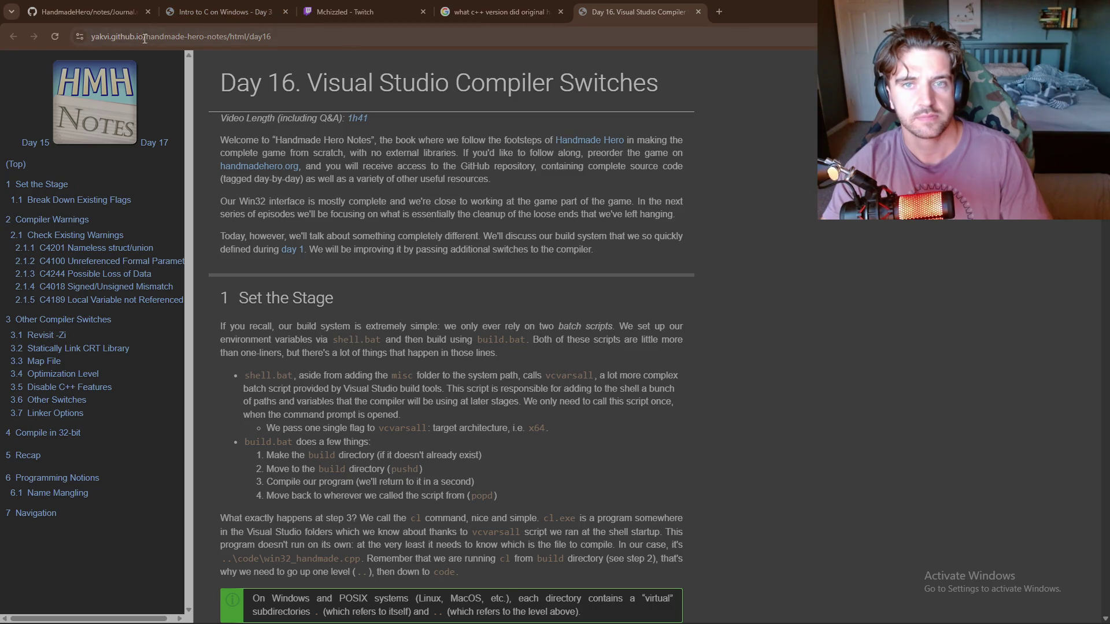
# - Close the C++ version search results tab and show the 'Intro to C on Windows - Day 3' guide
pyautogui.click(496, 6)
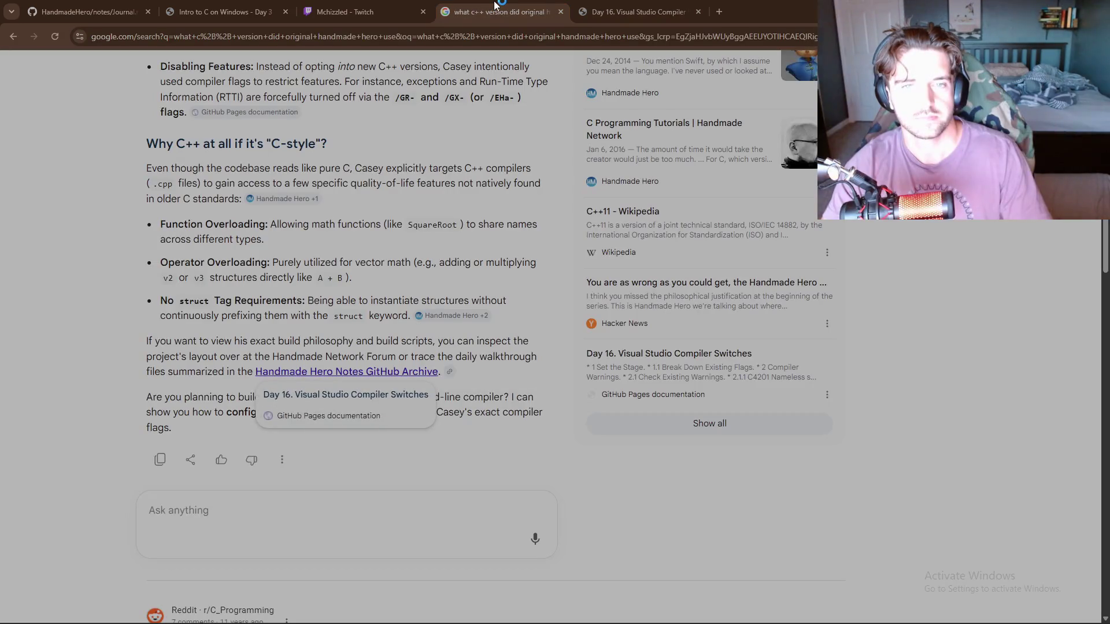
pyautogui.middleClick(496, 6)
pyautogui.click(202, 13)
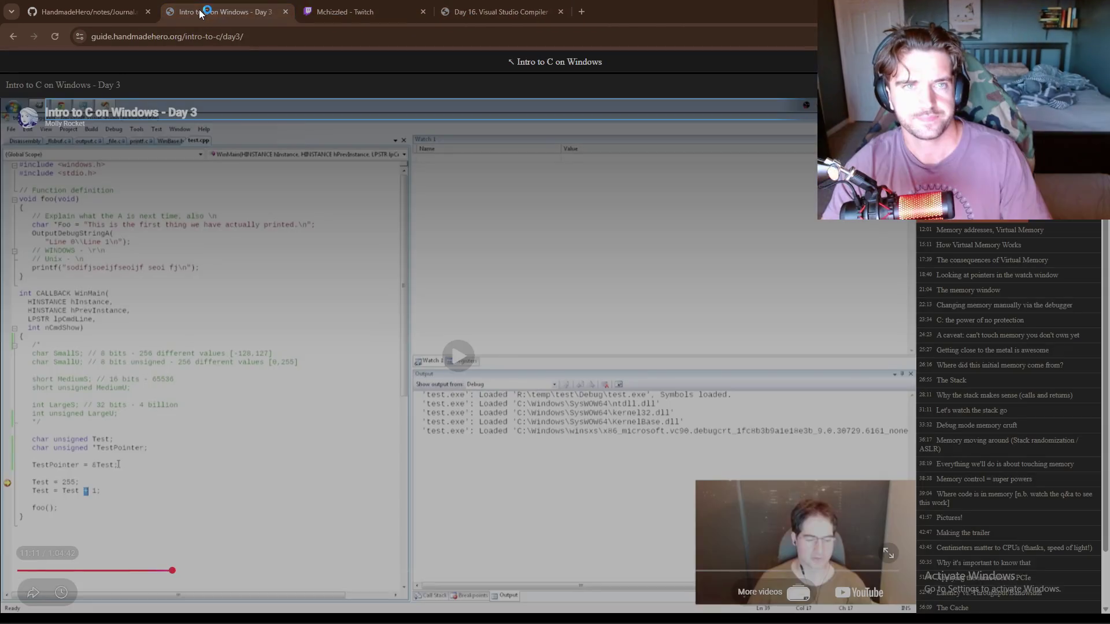
# - Play the Day 3 video and pause it in the 'Memory addresses, Virtual Memory' chapter showing TestPointer
pyautogui.click(341, 475)
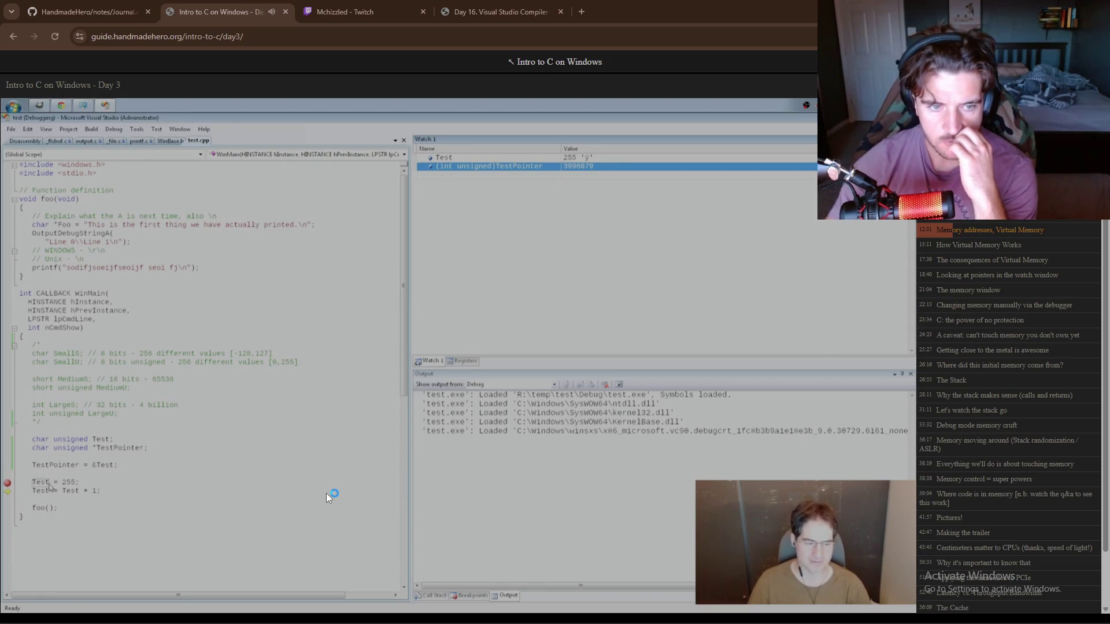
pyautogui.click(431, 458)
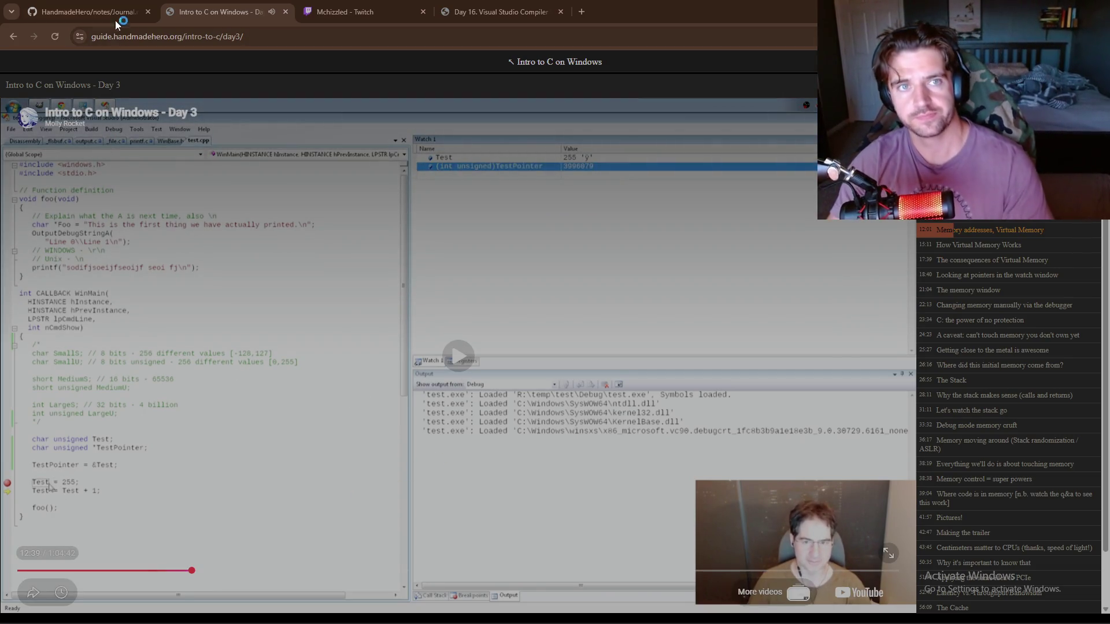
# - Open Journal.md in GitHub's editor and add the heading '31MAY26 - Day 003' on line 32
pyautogui.click(104, 12)
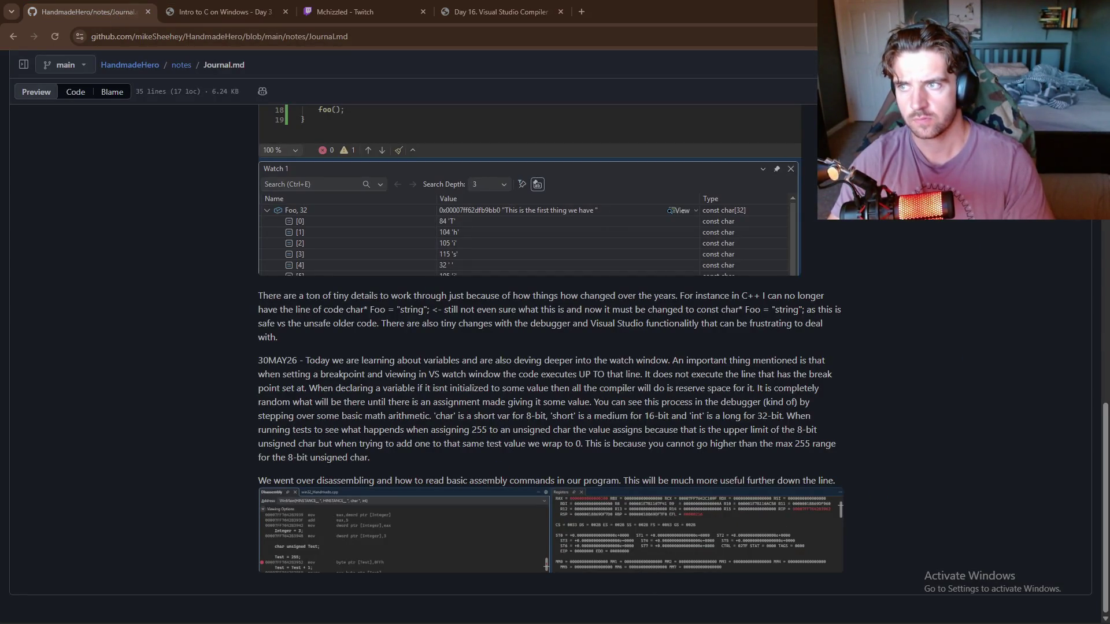
pyautogui.press('e')
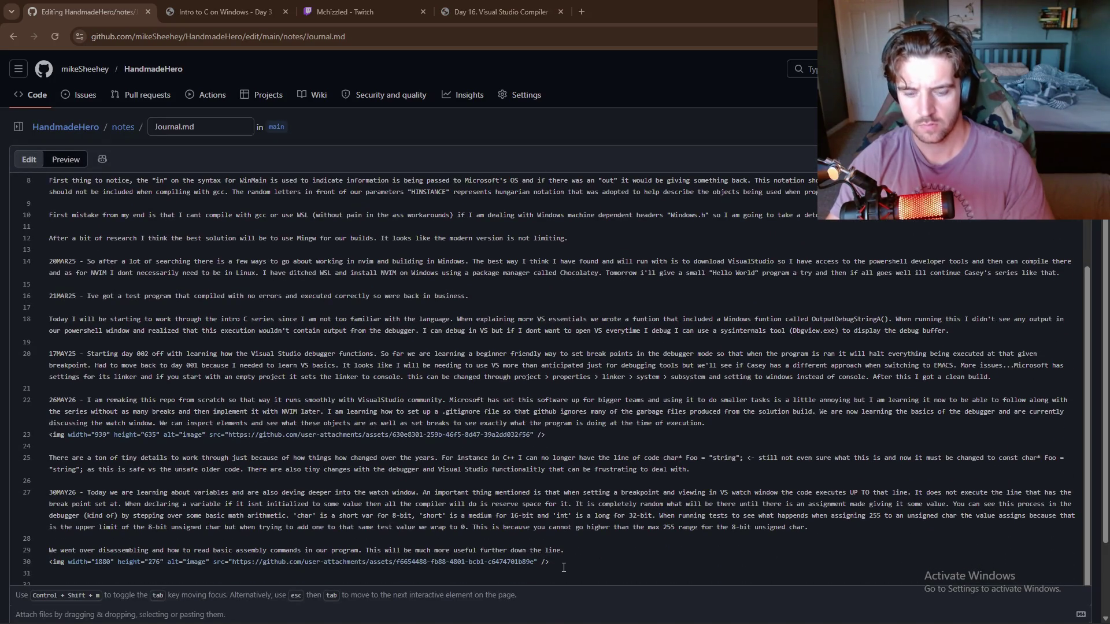
pyautogui.hotkey('ctrl', 'End')
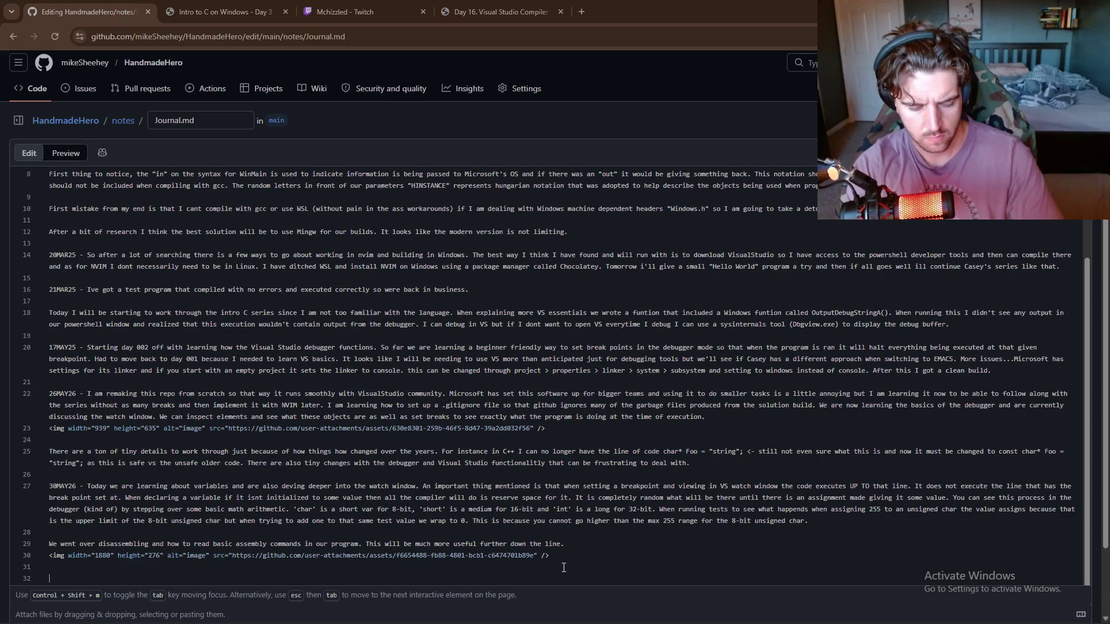
pyautogui.write('31MAY')
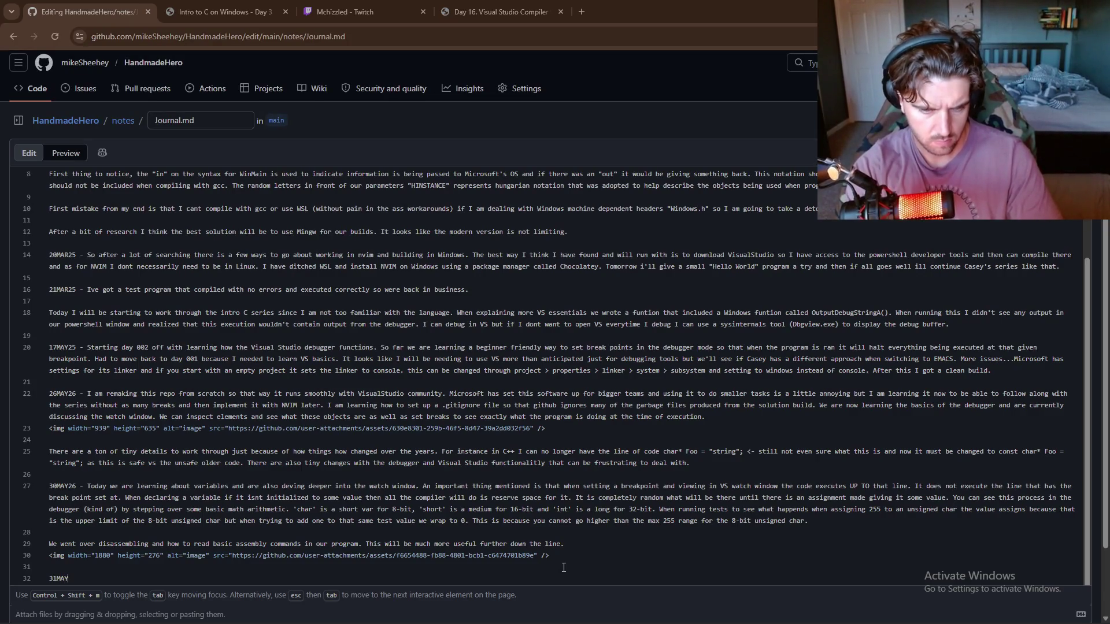
pyautogui.write('26 - Da')
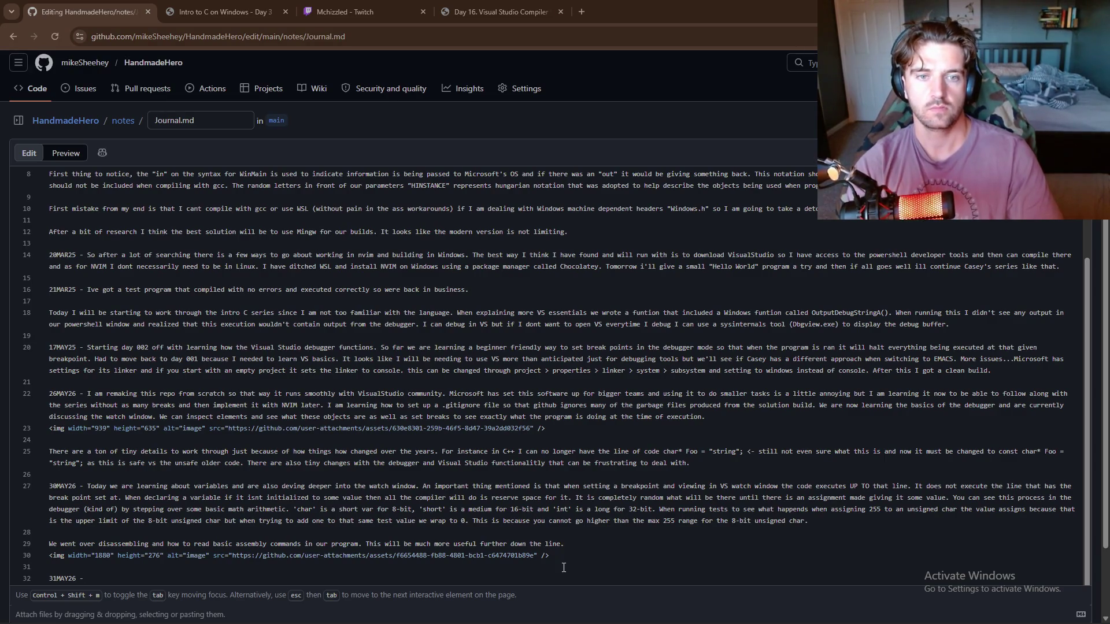
pyautogui.write('y 003 of the intro series, ')
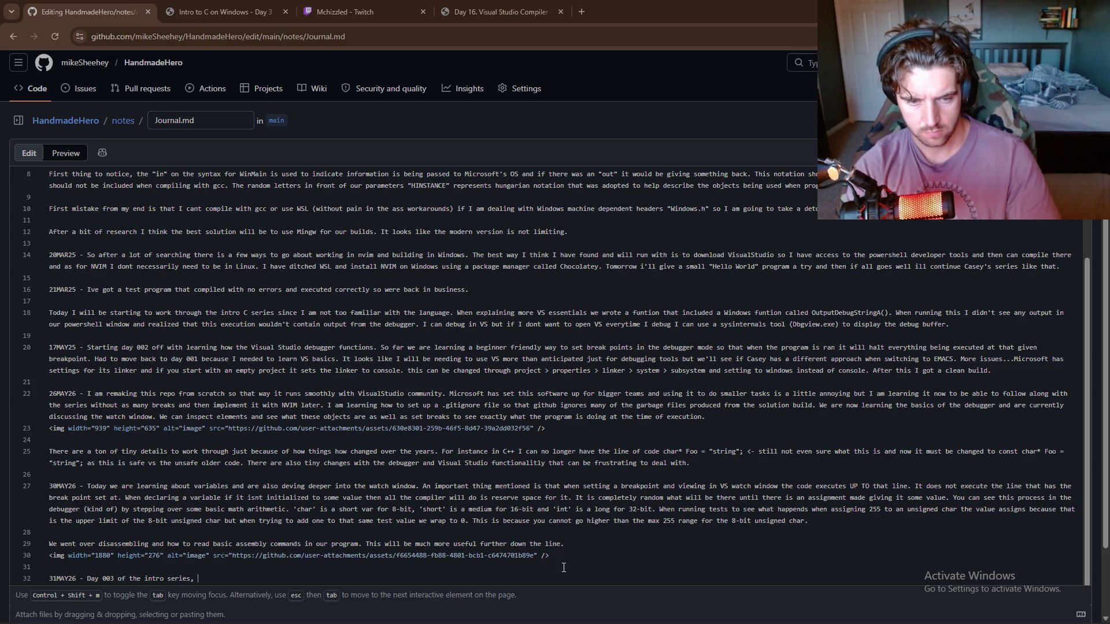
# - Write the Day 003 note on pointers, variable addresses and hexadecimal byte offsets, fixing 'places' to 'placed'
pyautogui.write('today we are de')
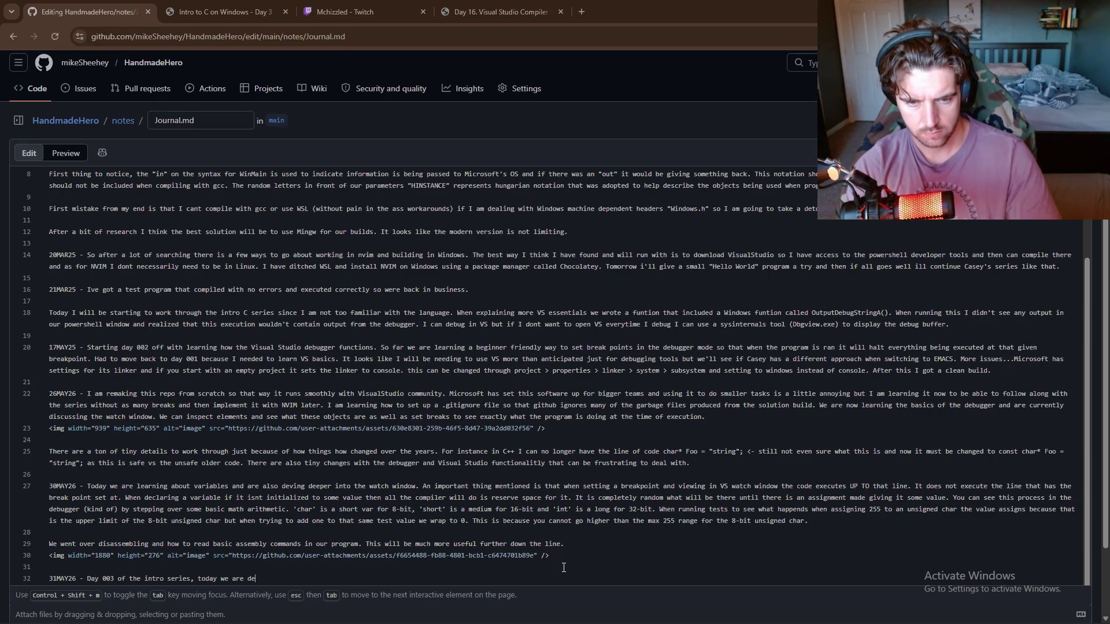
pyautogui.press('BackSpace')
pyautogui.write('iving i')
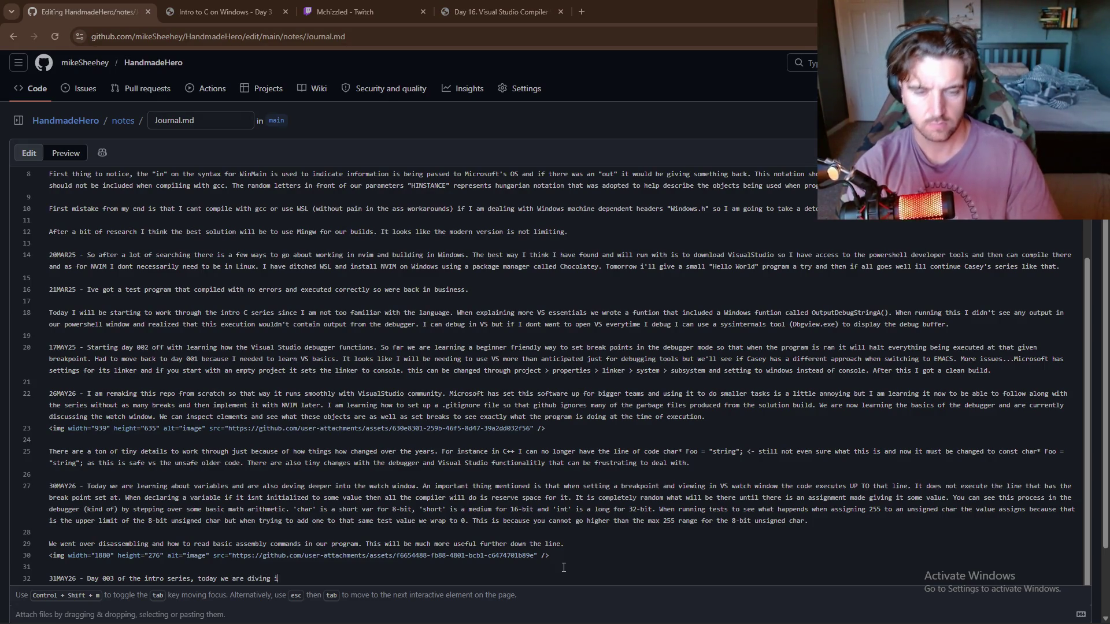
pyautogui.write('nto memor')
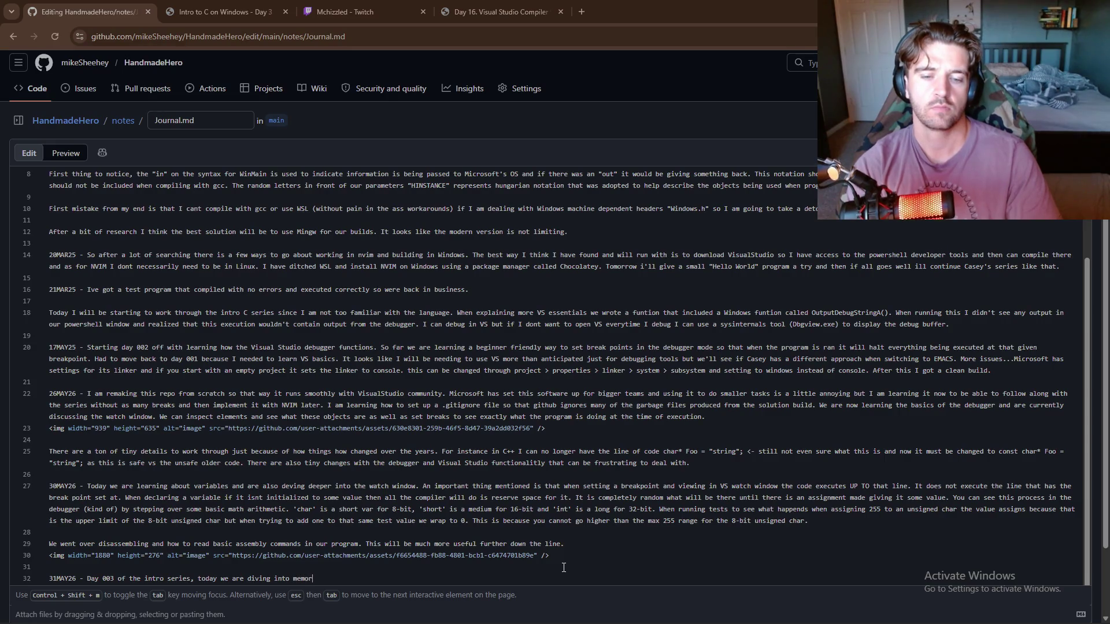
pyautogui.write('y and poi')
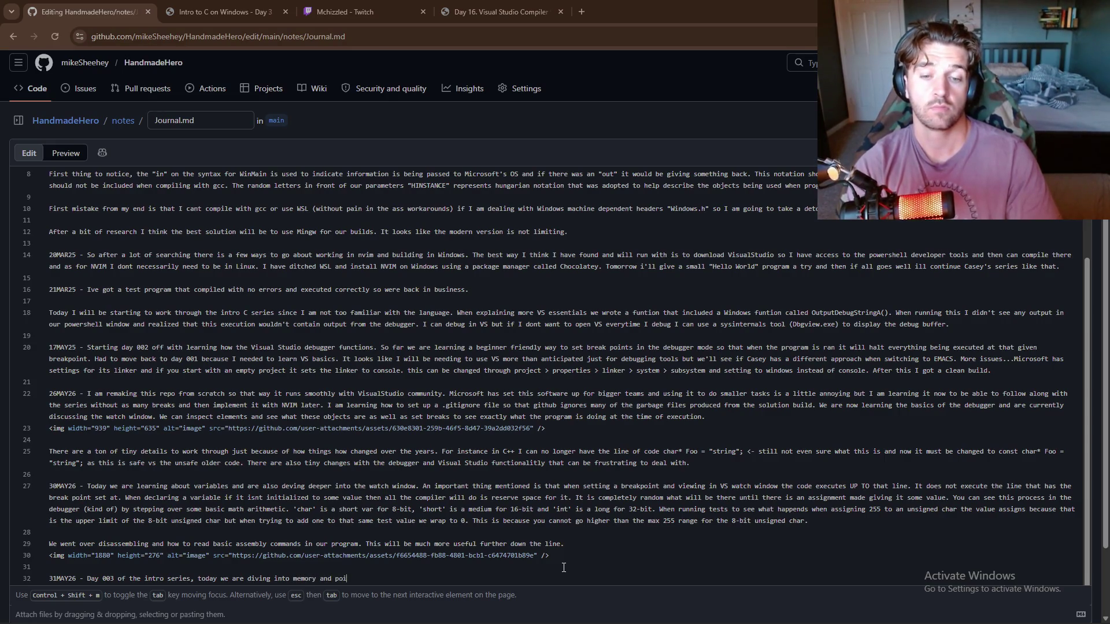
pyautogui.write('nters. ')
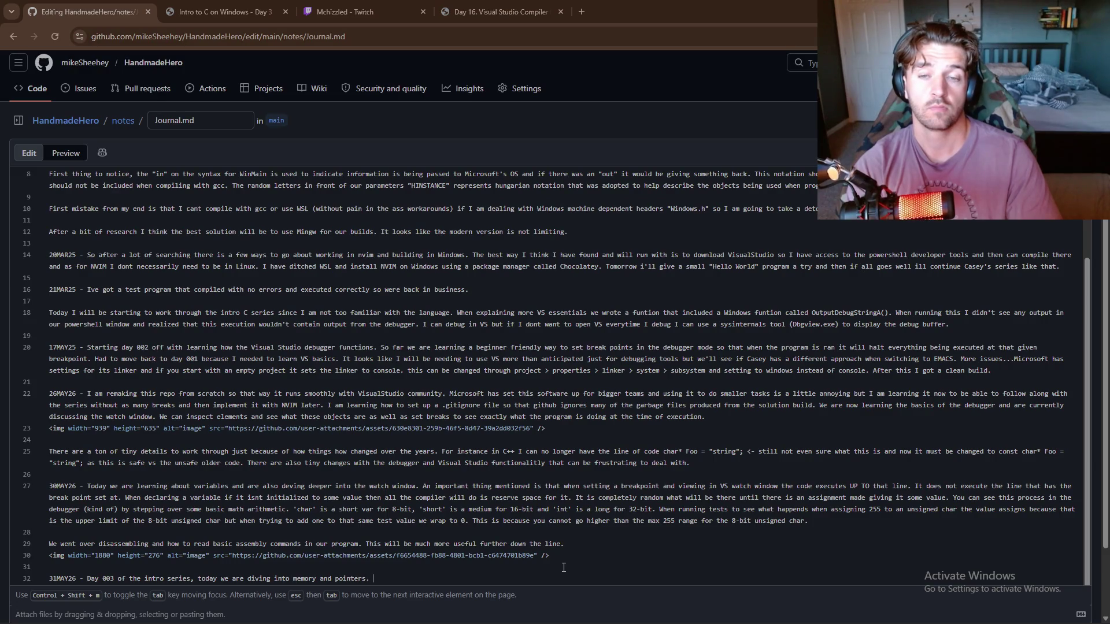
pyautogui.write('When in')
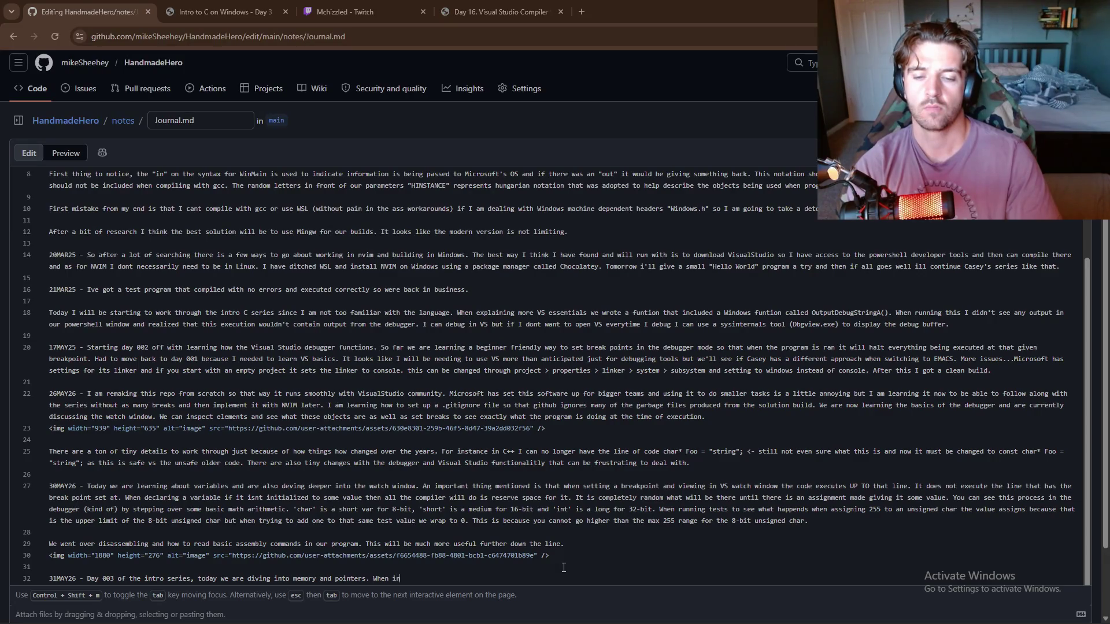
pyautogui.write('tializing a variable ')
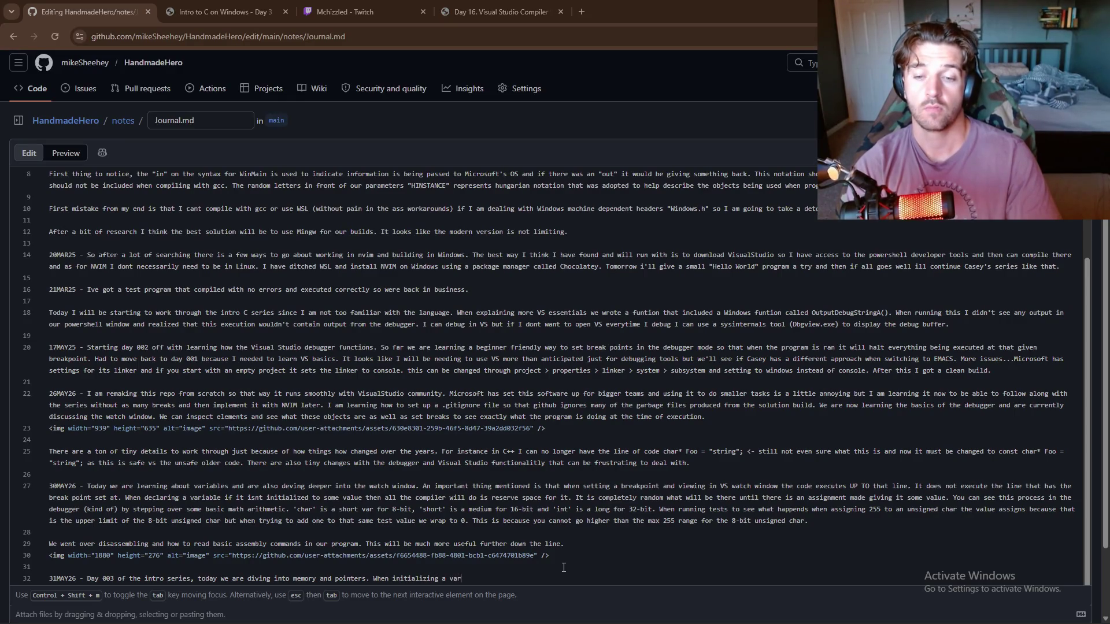
pyautogui.write('you ')
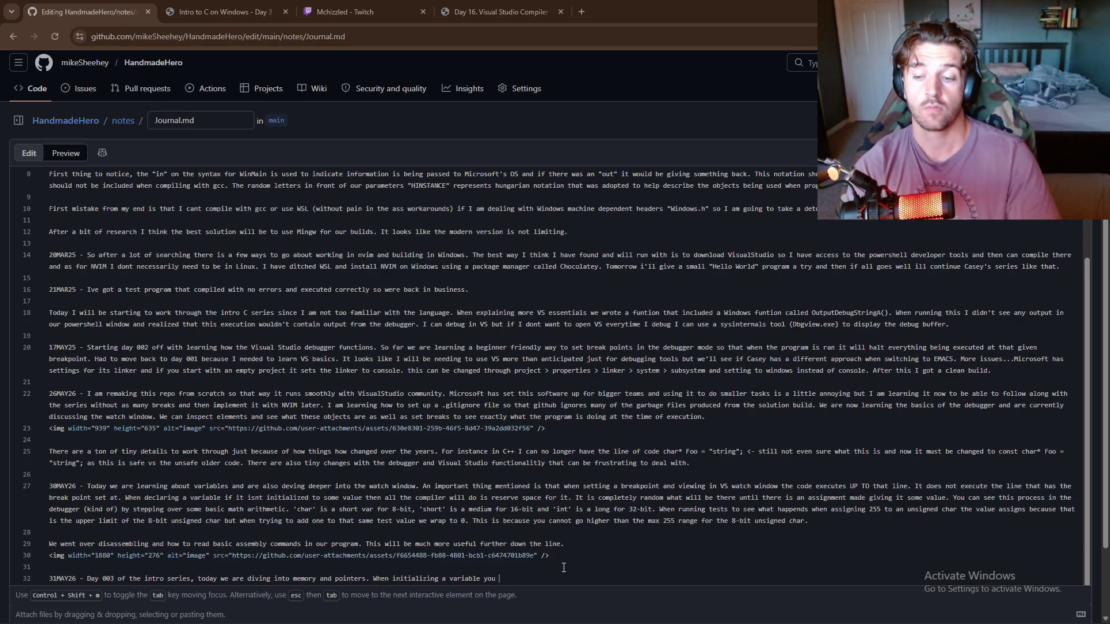
pyautogui.write('can see its ')
pyautogui.write('address in m')
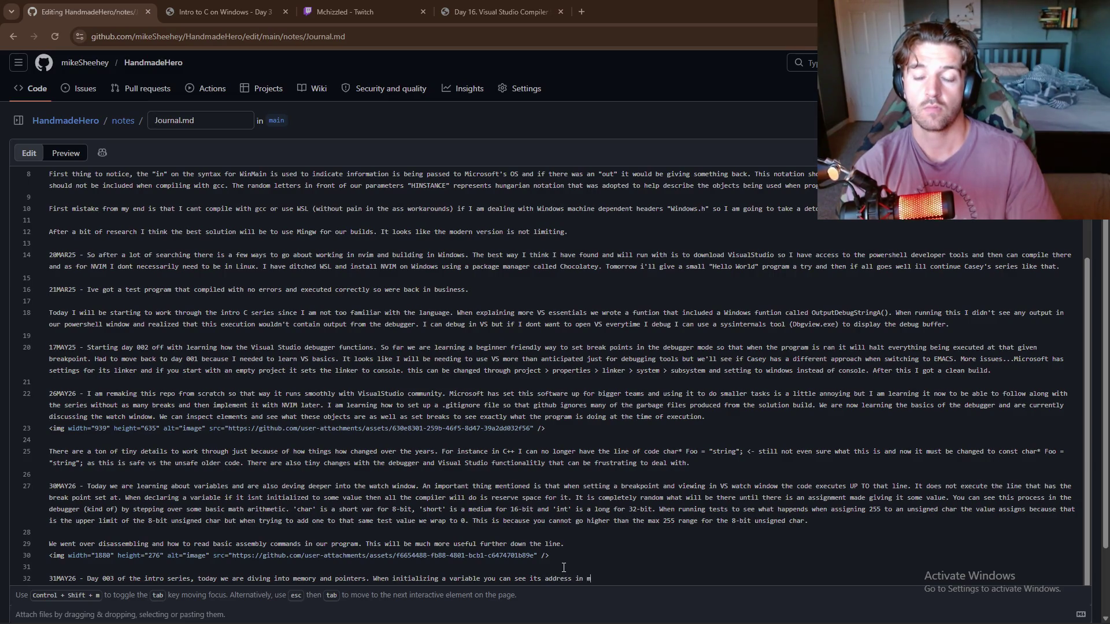
pyautogui.write('emory w')
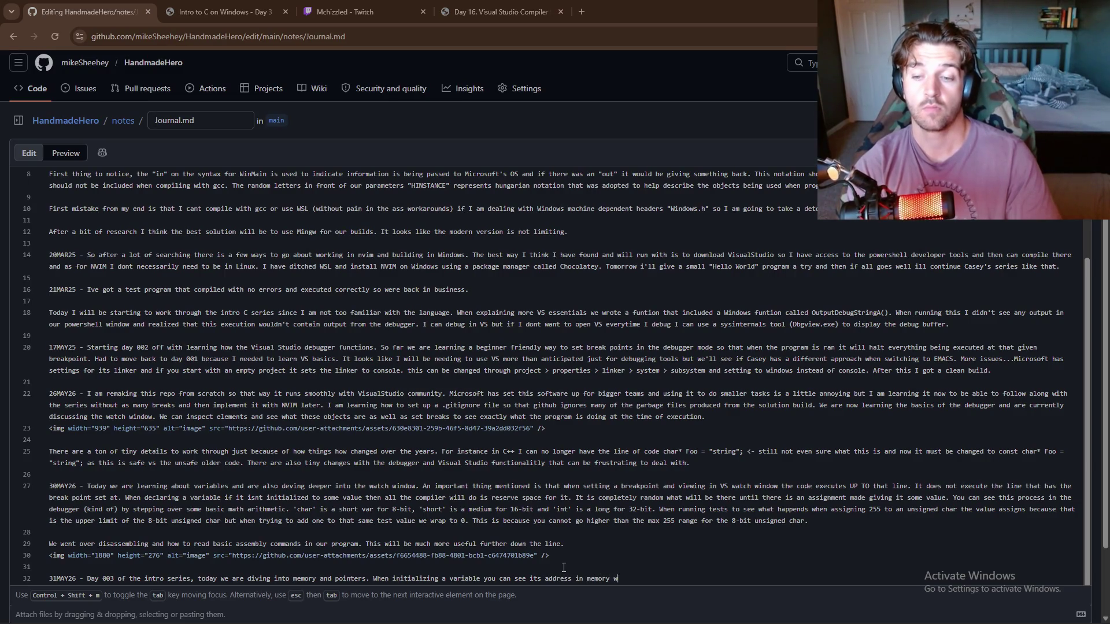
pyautogui.write('ith a p')
pyautogui.press('BackSpace')
pyautogui.press('BackSpace')
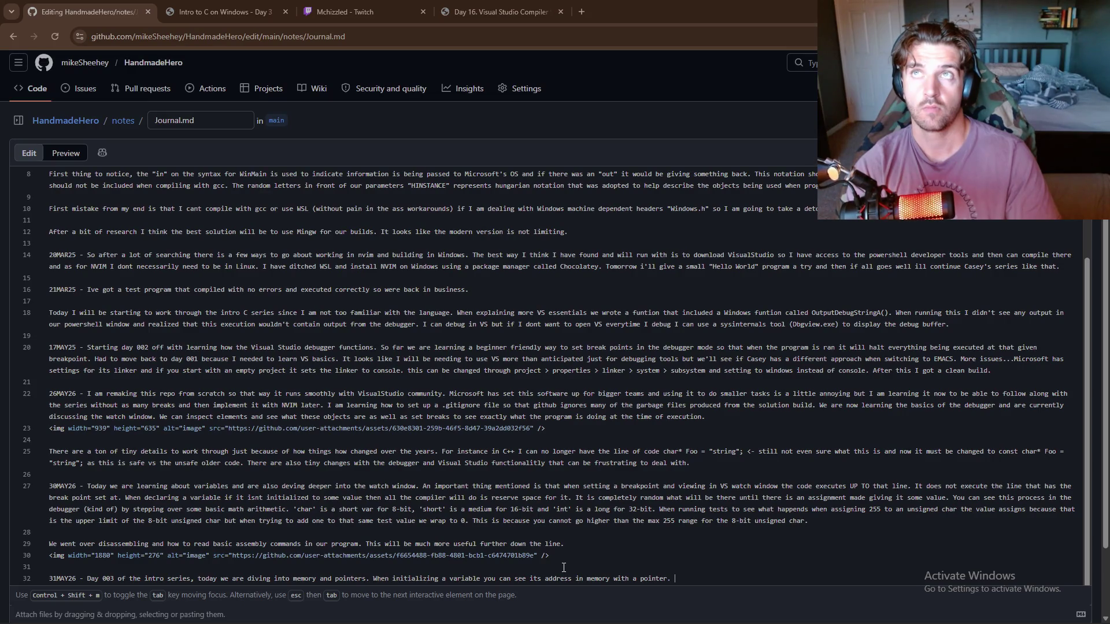
pyautogui.write('he variable ')
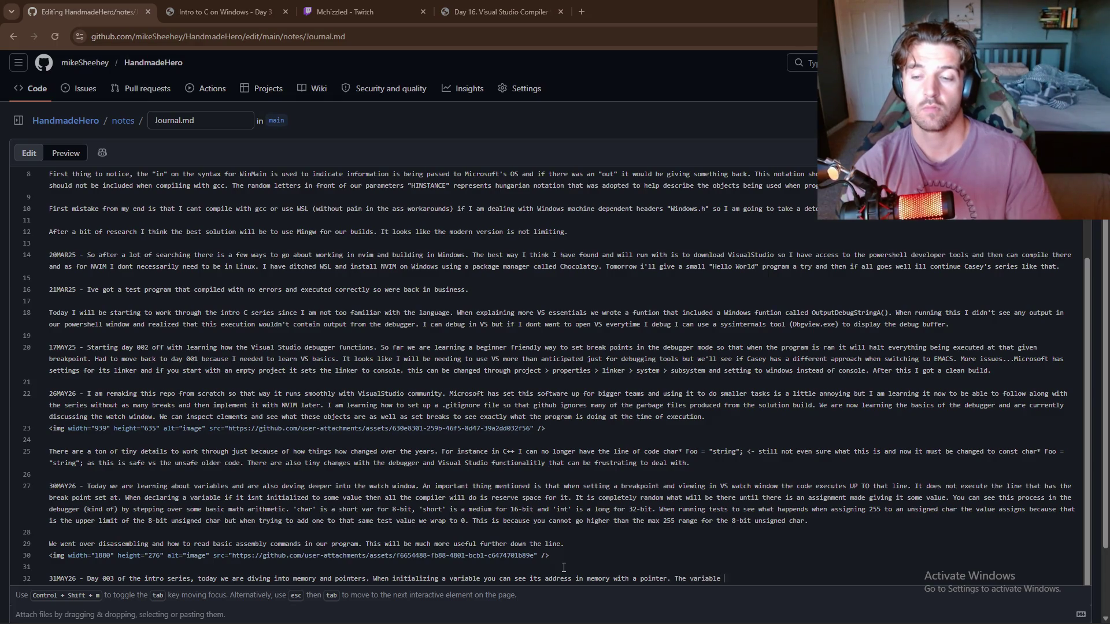
pyautogui.write('is p')
pyautogui.press('BackSpace')
pyautogui.press('BackSpace')
pyautogui.press('BackSpace')
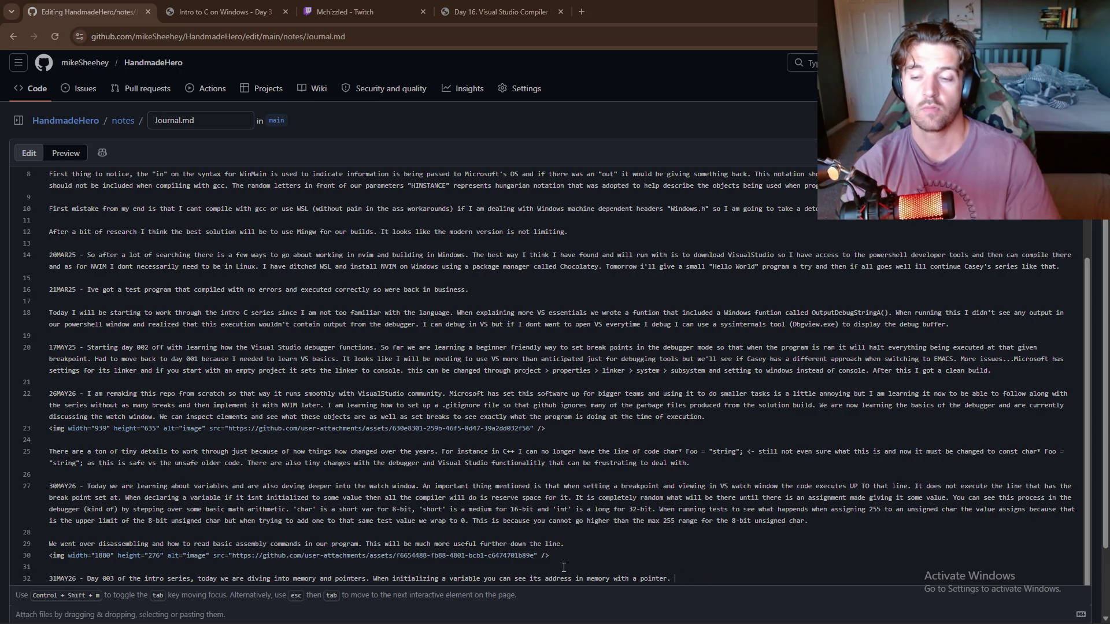
pyautogui.write('When ')
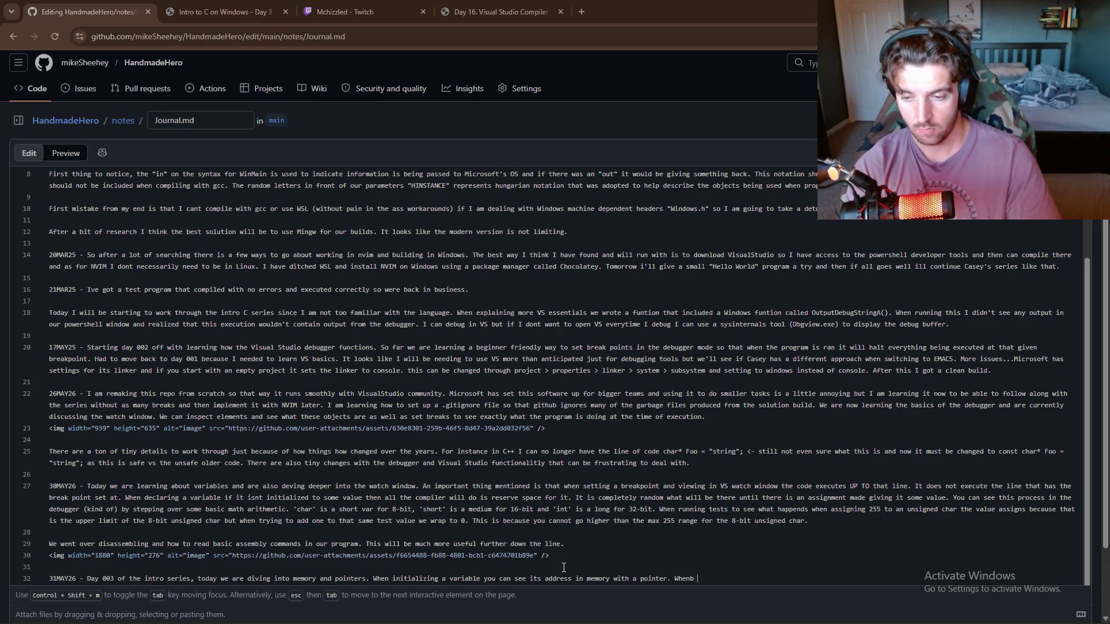
pyautogui.write('ecting a')
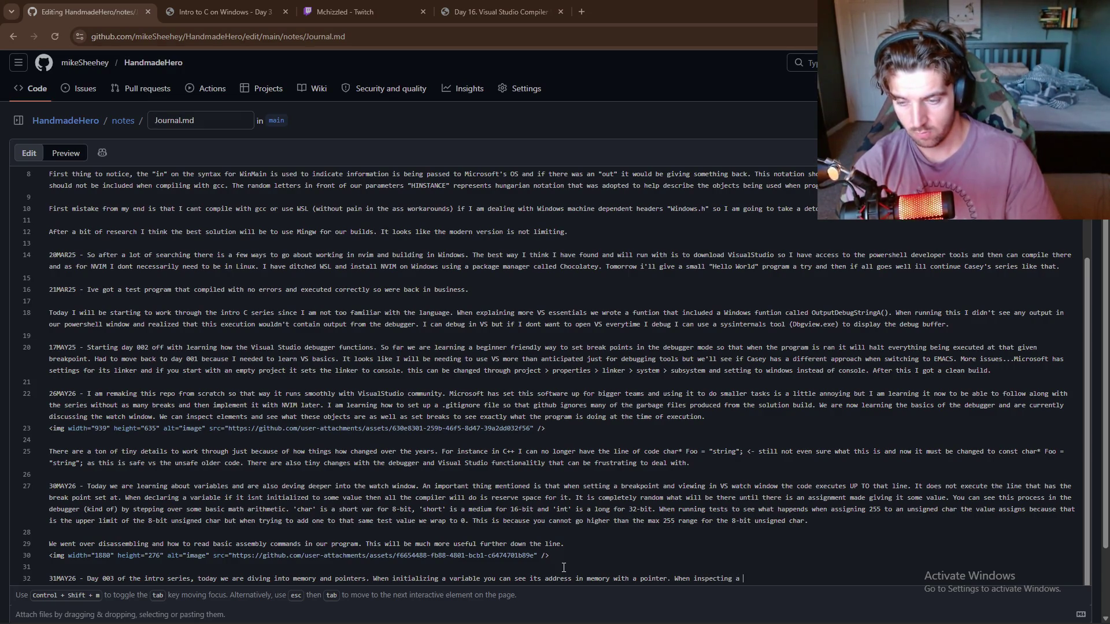
pyautogui.write('pointer t')
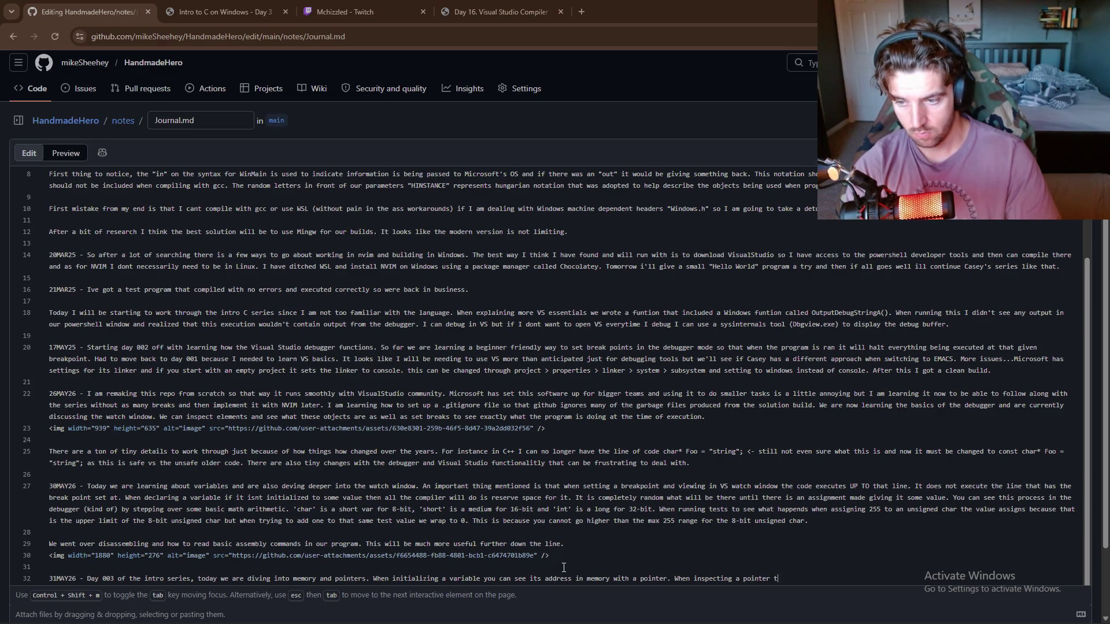
pyautogui.write('o our')
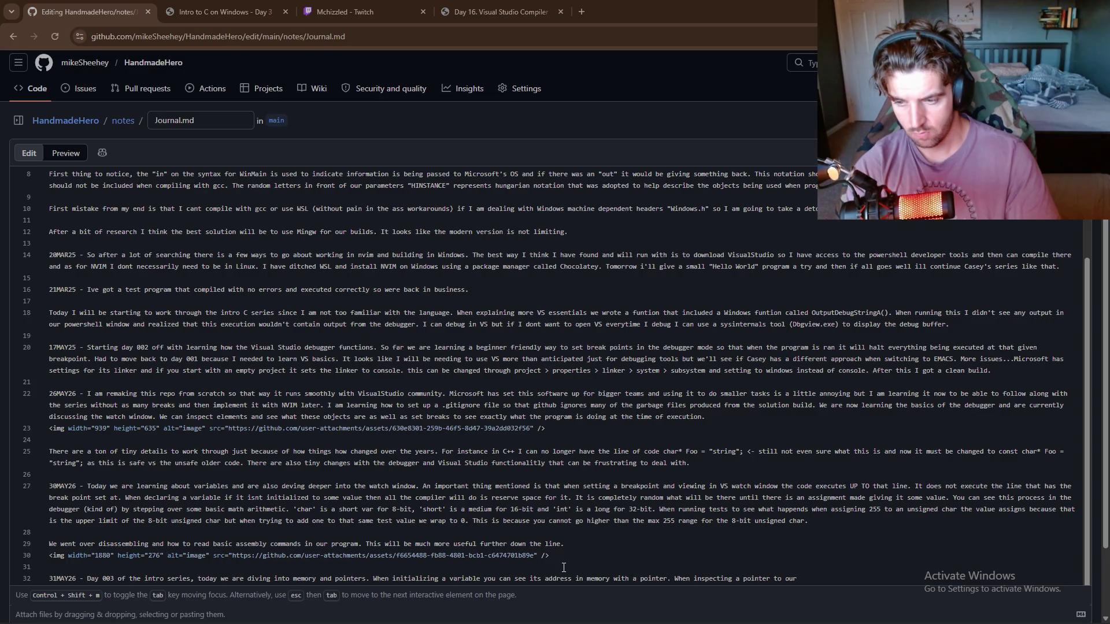
pyautogui.write(' test')
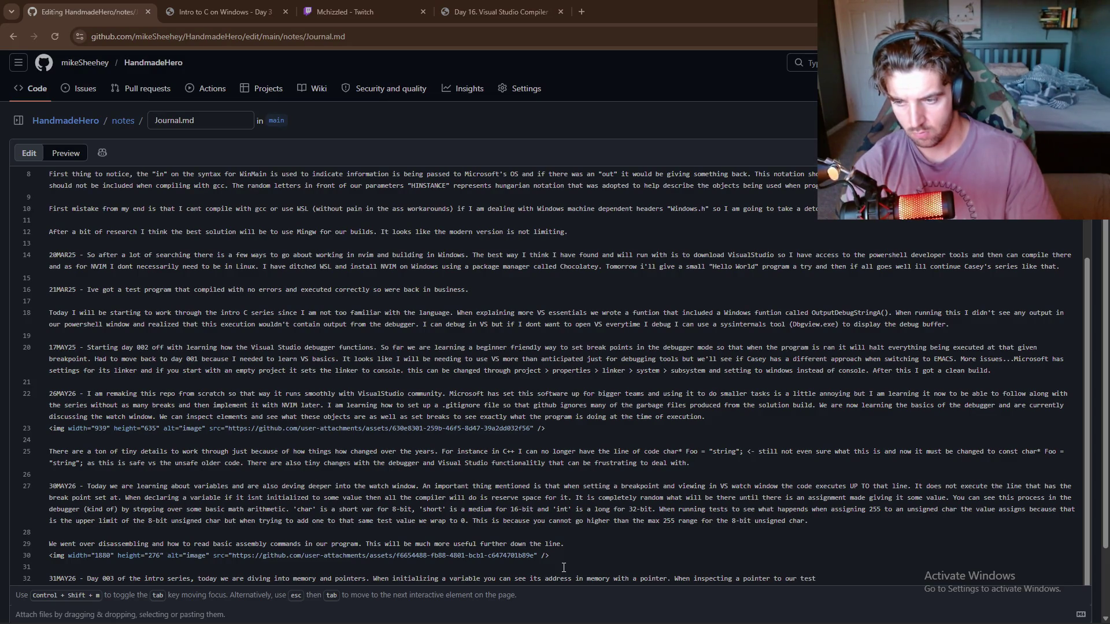
pyautogui.write(' variable we')
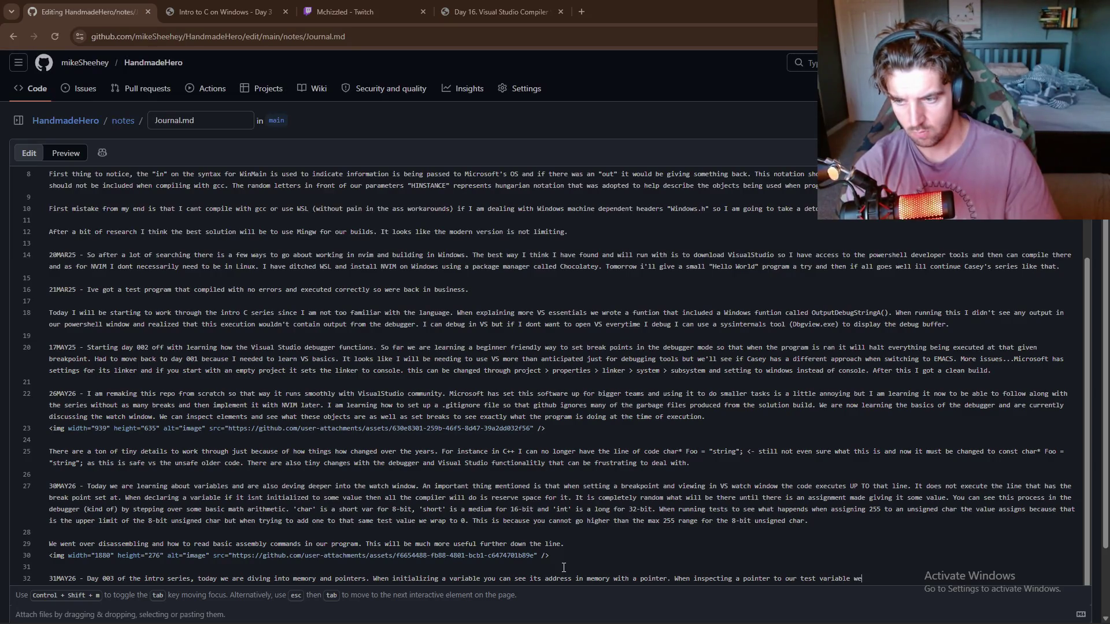
pyautogui.write('givi')
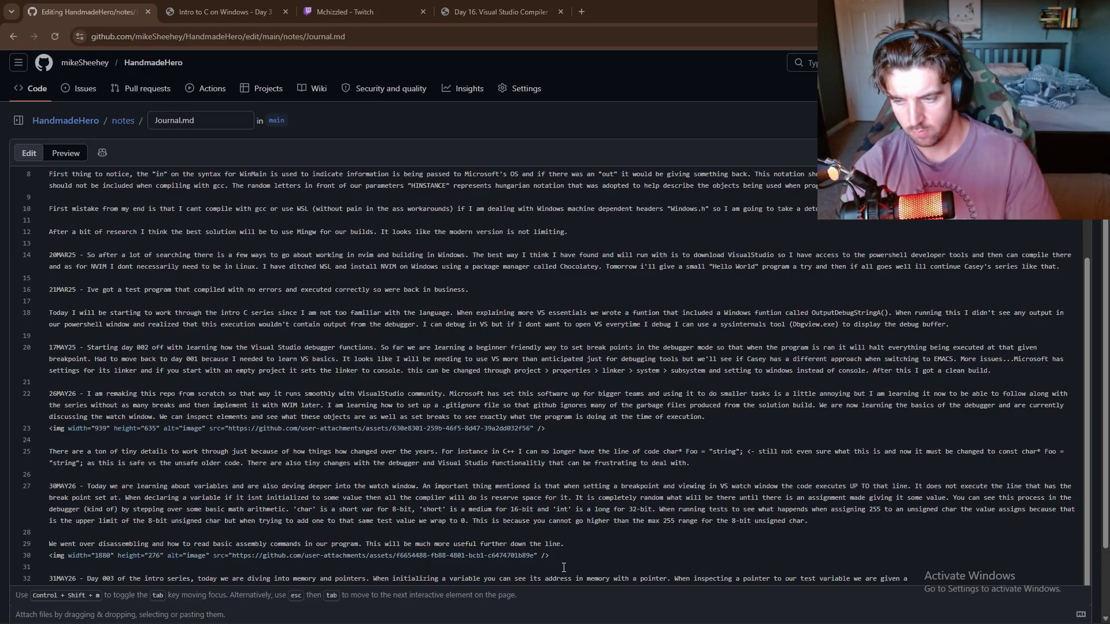
pyautogui.write('hex')
pyautogui.write('ade')
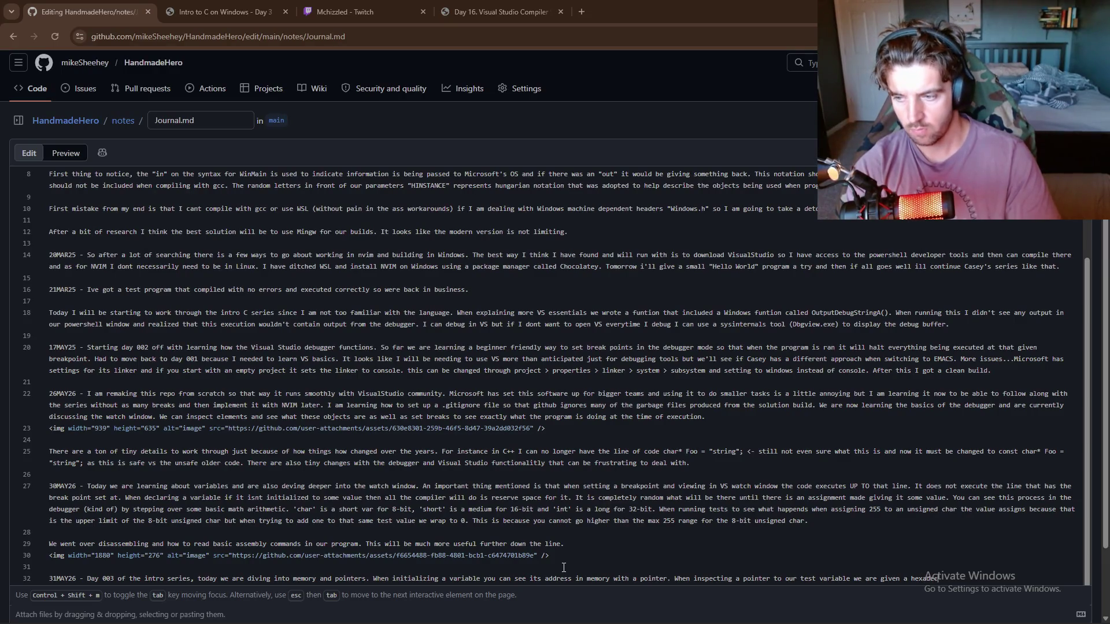
pyautogui.write('cima number. This number is the number of ')
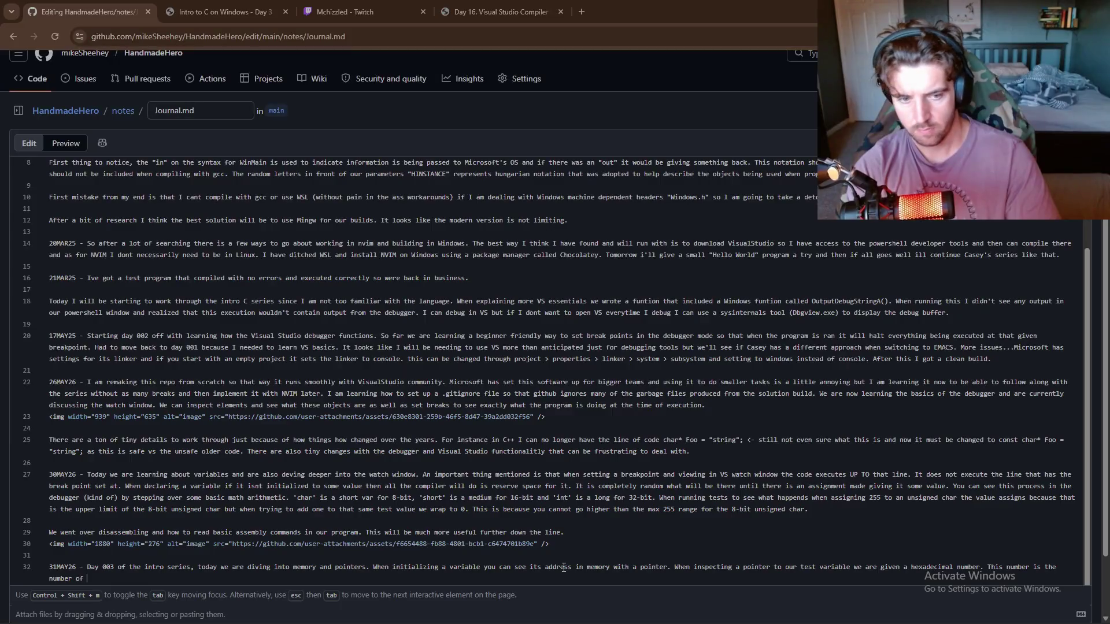
pyautogui.write('byteds')
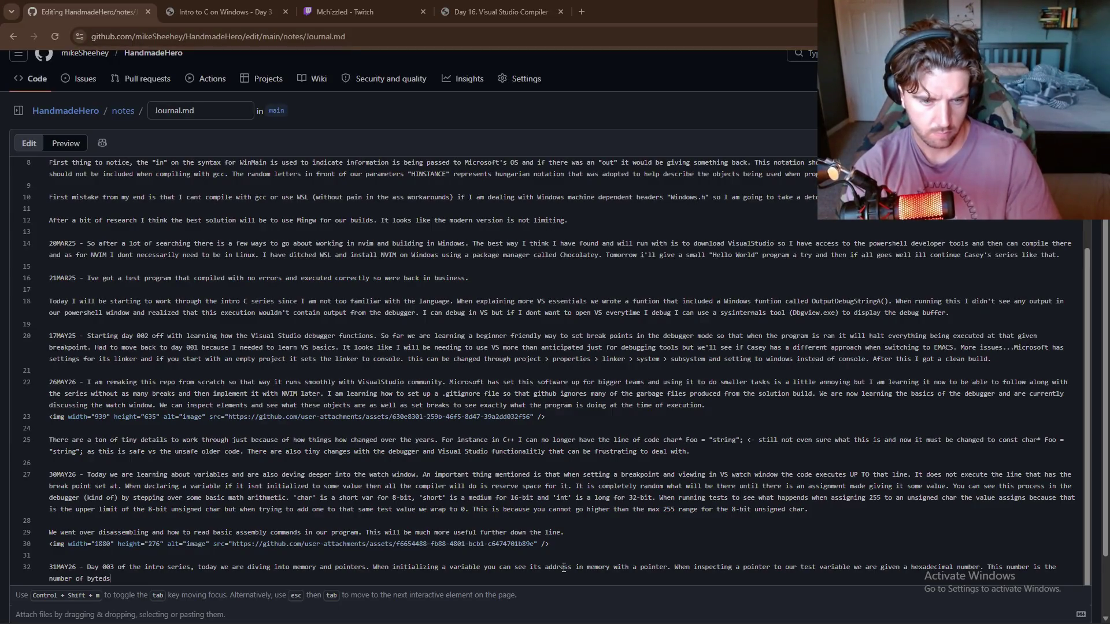
pyautogui.write(' from thebottom of the stack')
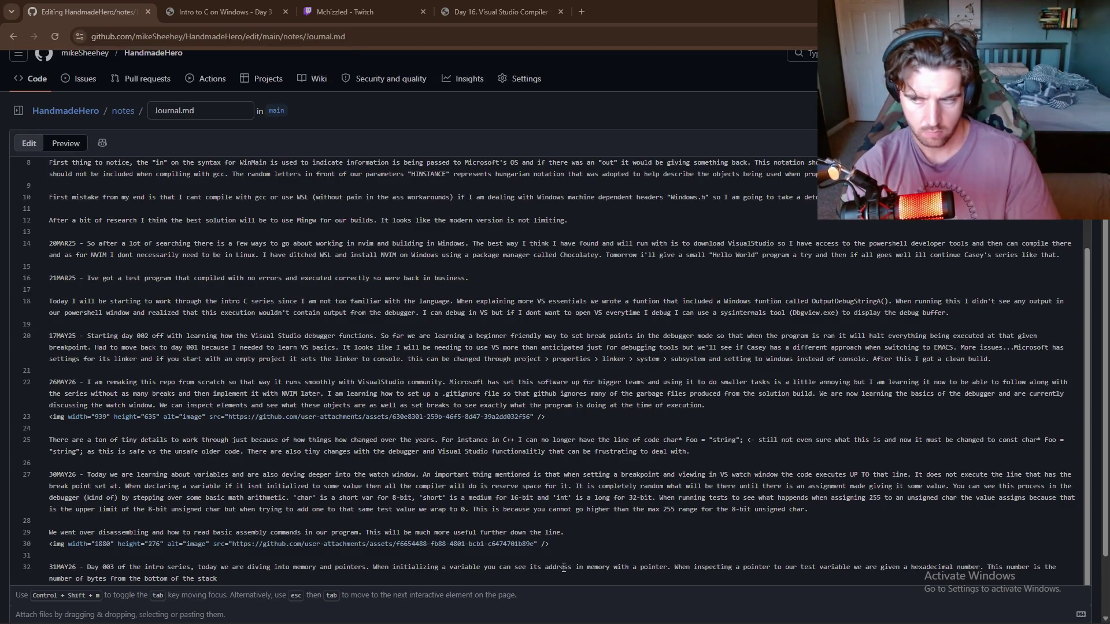
pyautogui.write('in which our variabl')
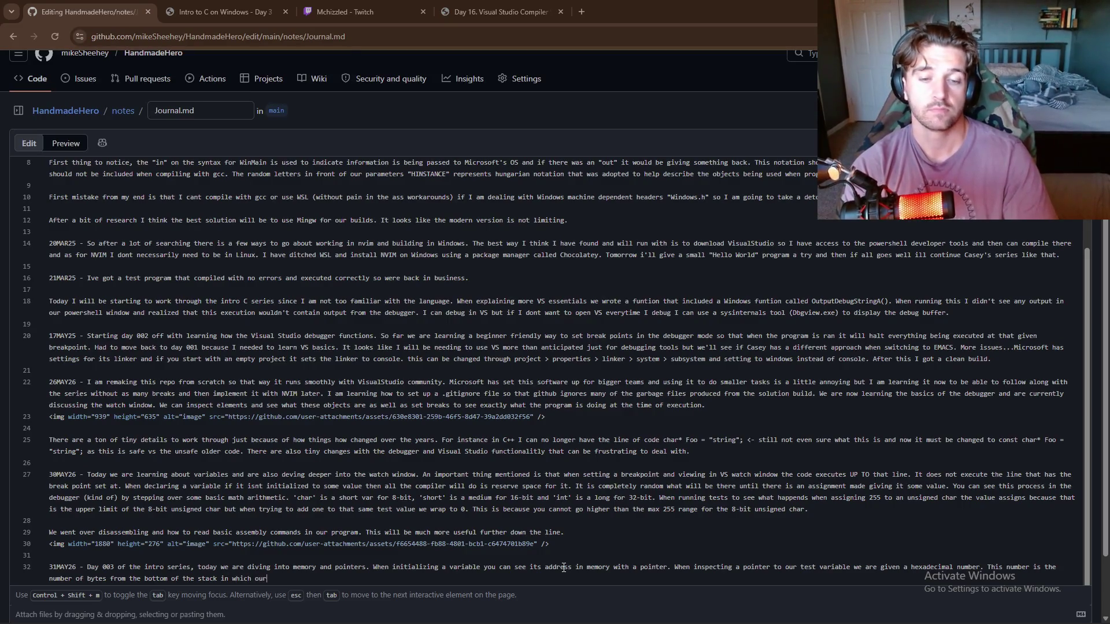
pyautogui.write('e ')
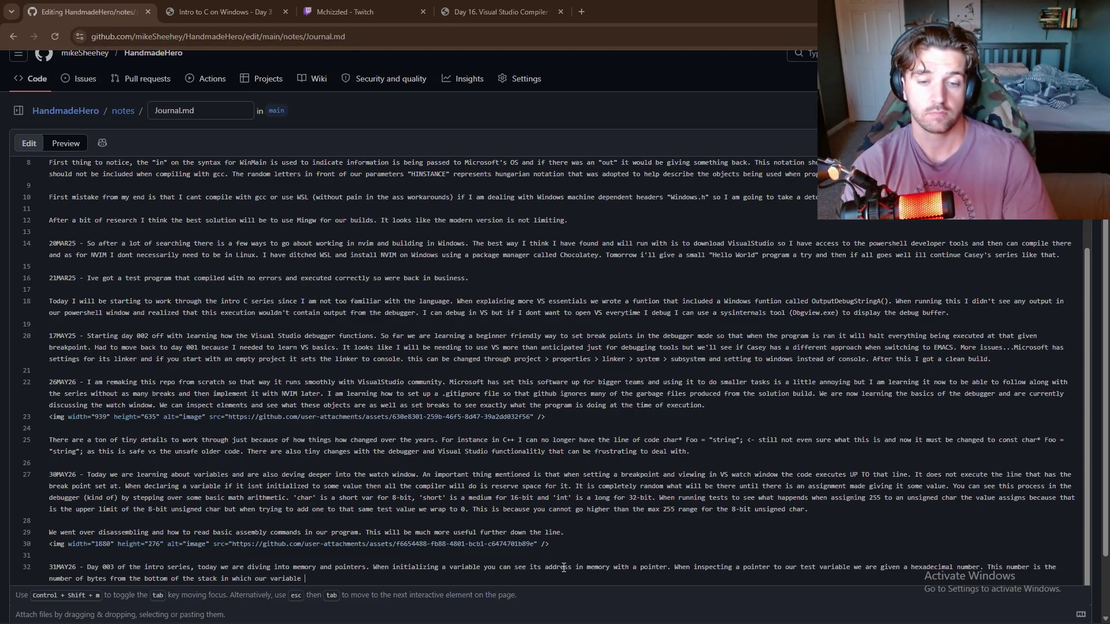
pyautogui.write('is places')
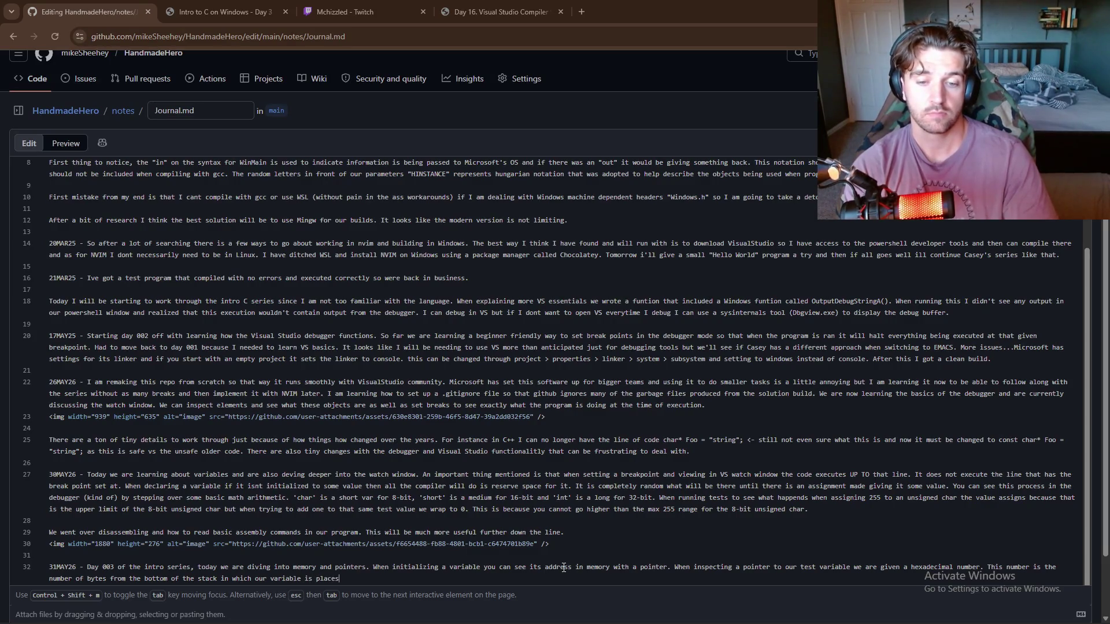
pyautogui.press('BackSpace')
pyautogui.write('d.')
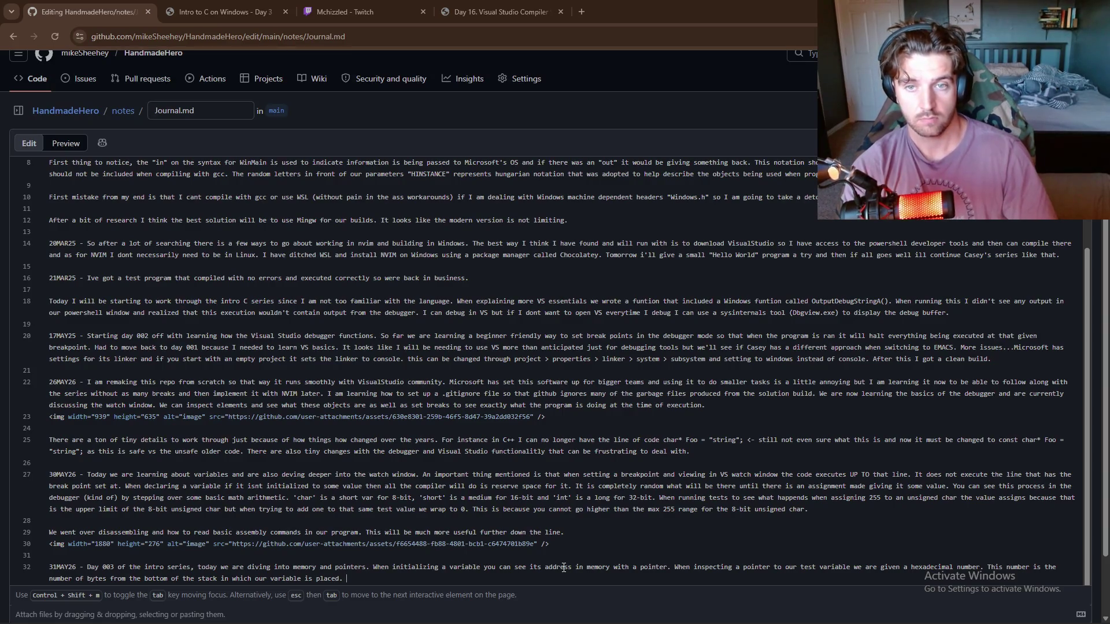
pyautogui.hotkey('alt', 'Tab')
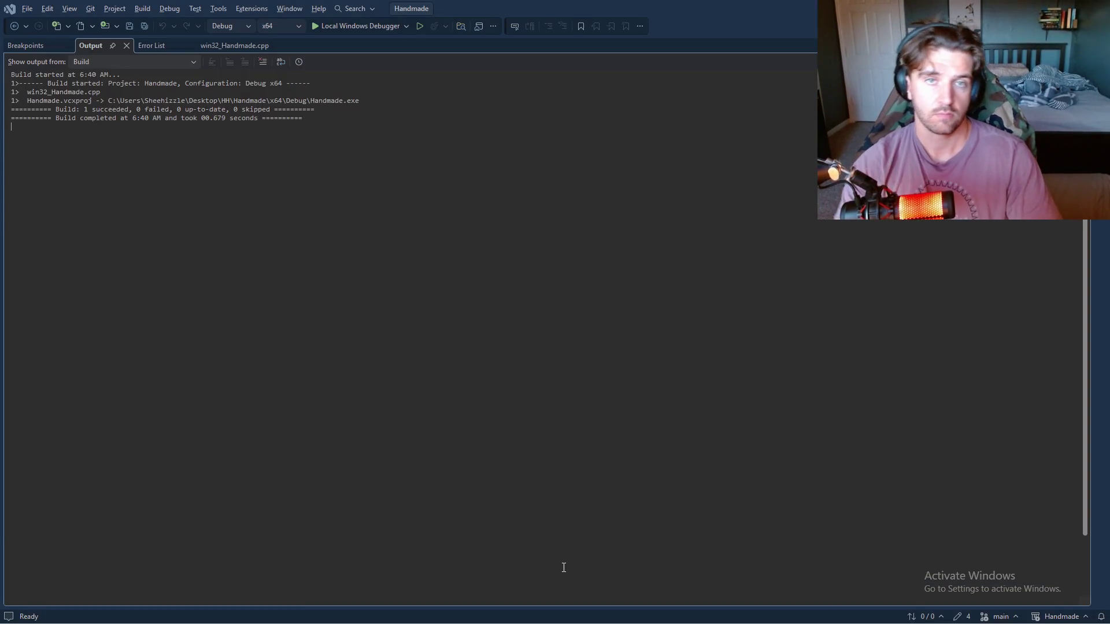
# - In win32_Handmade.cpp, move the breakpoint from line 42 to line 37, the Test declaration
pyautogui.click(234, 45)
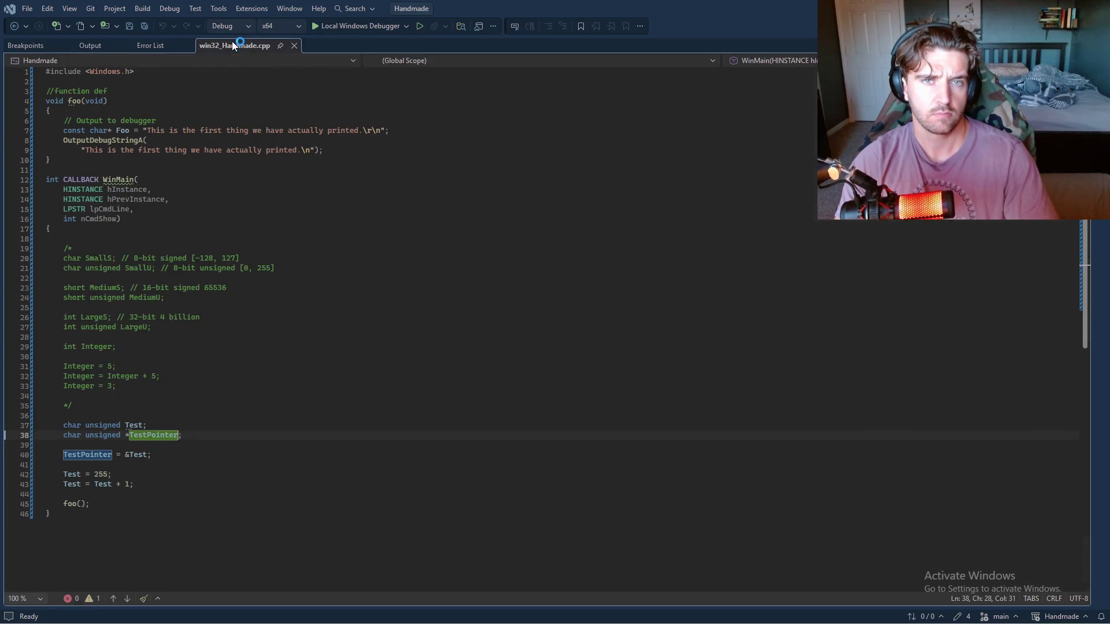
pyautogui.click(10, 474)
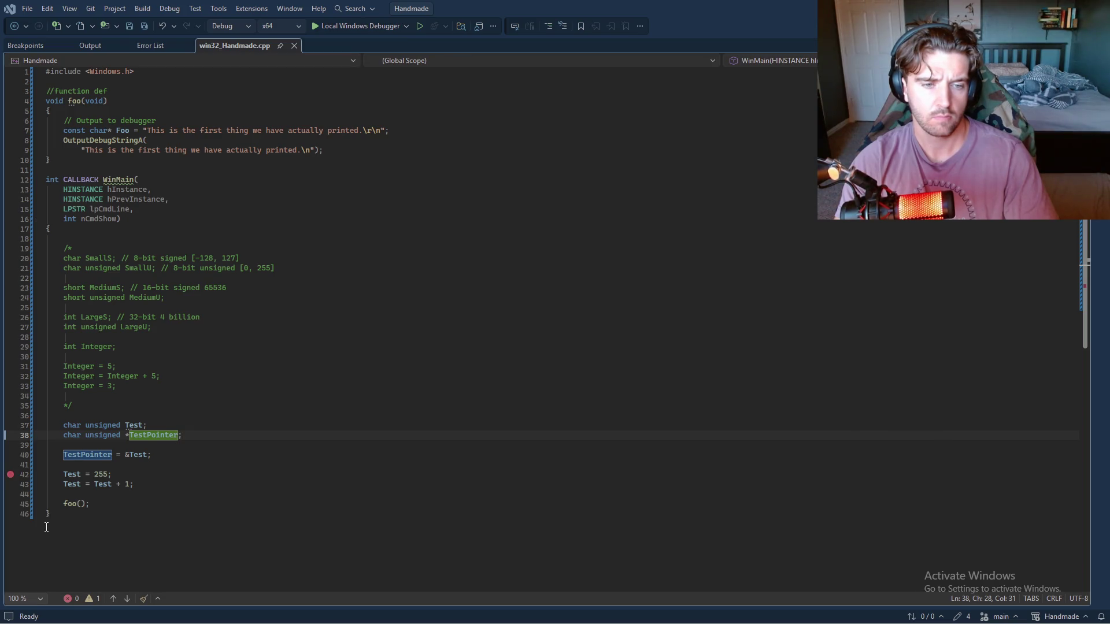
pyautogui.click(10, 474)
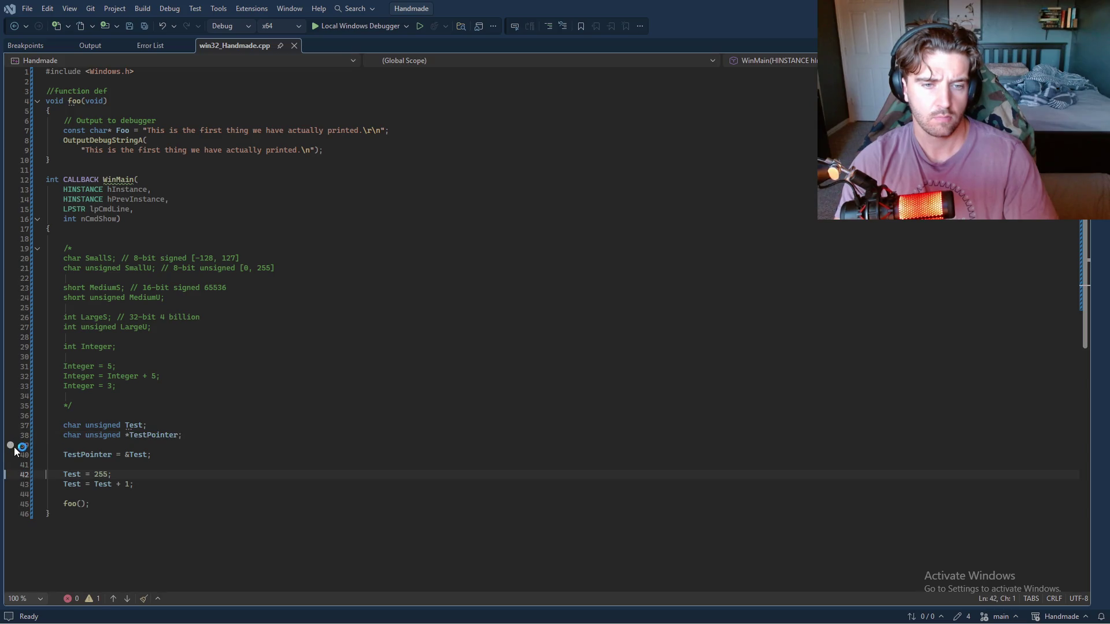
pyautogui.click(11, 425)
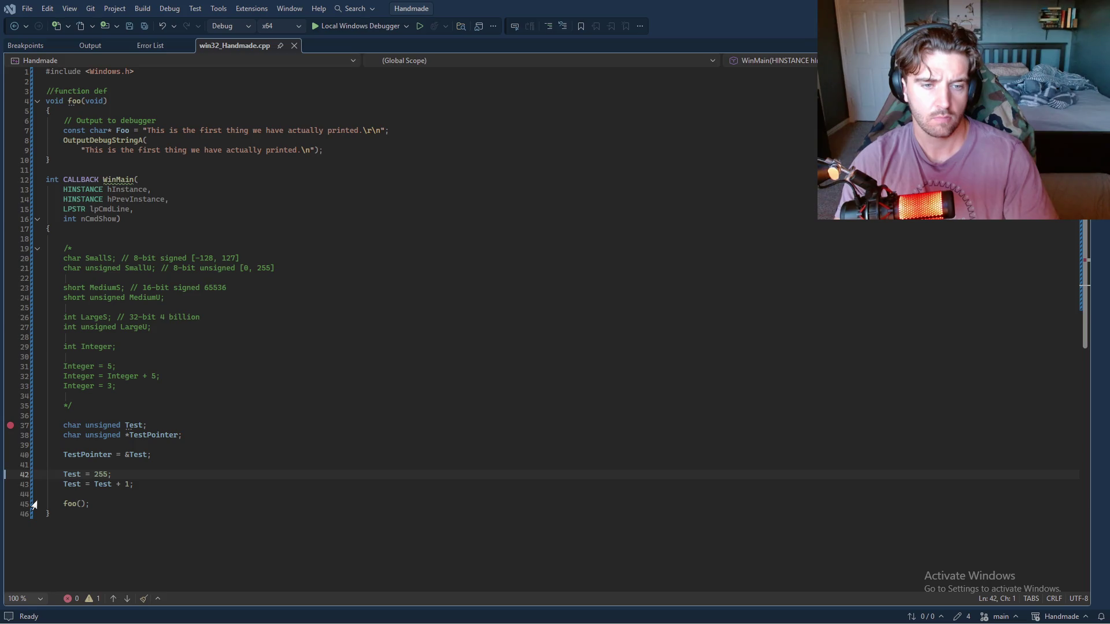
pyautogui.hotkey('alt', 'Tab')
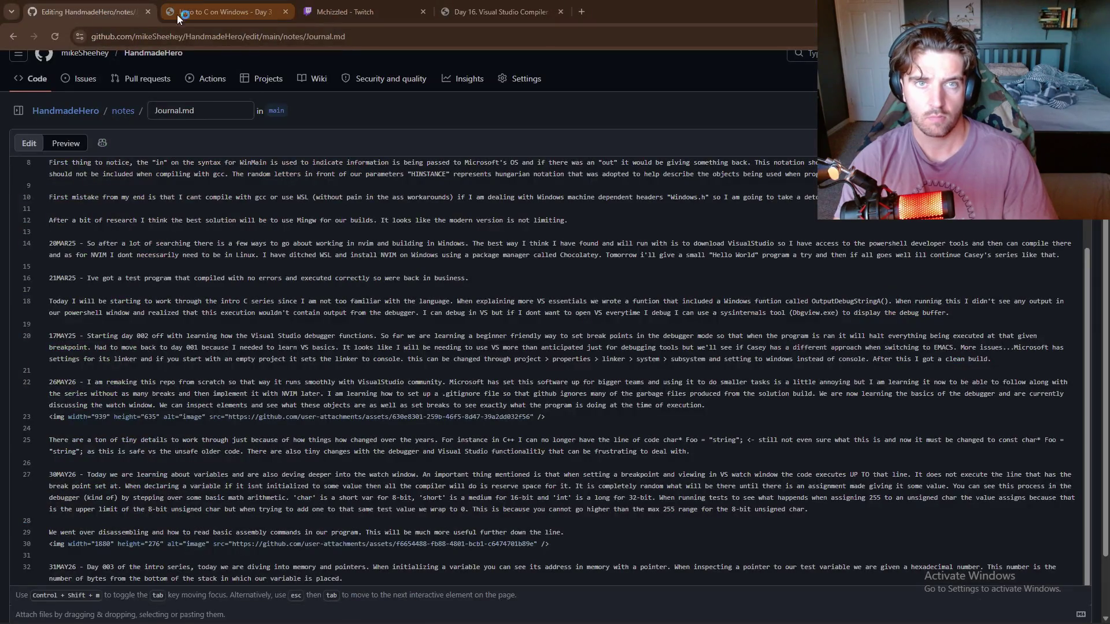
pyautogui.click(191, 12)
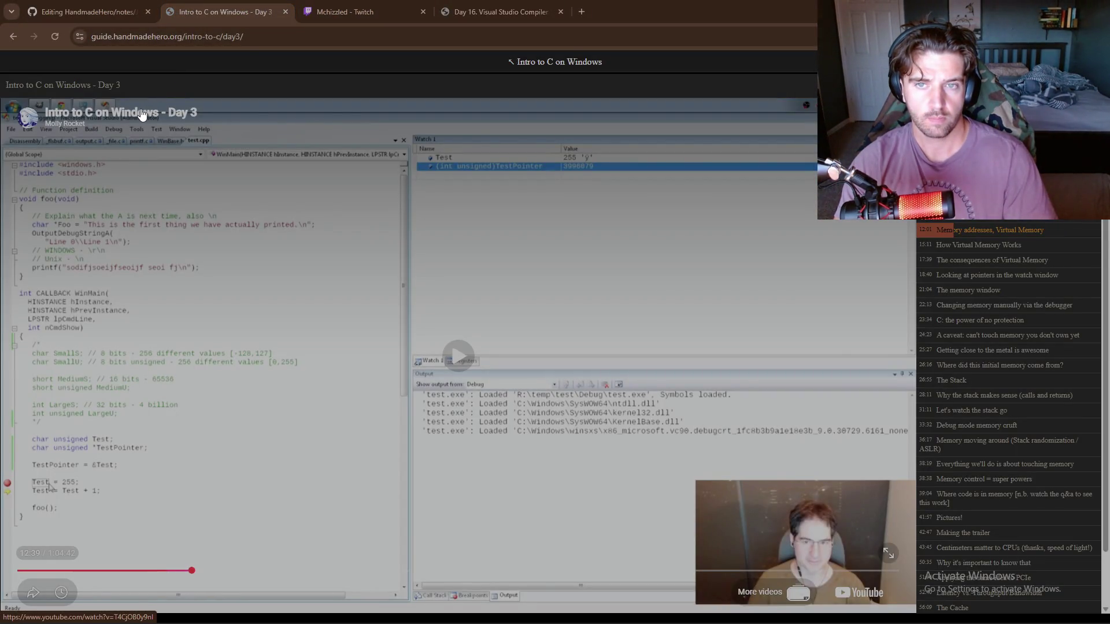
pyautogui.hotkey('alt', 'Tab')
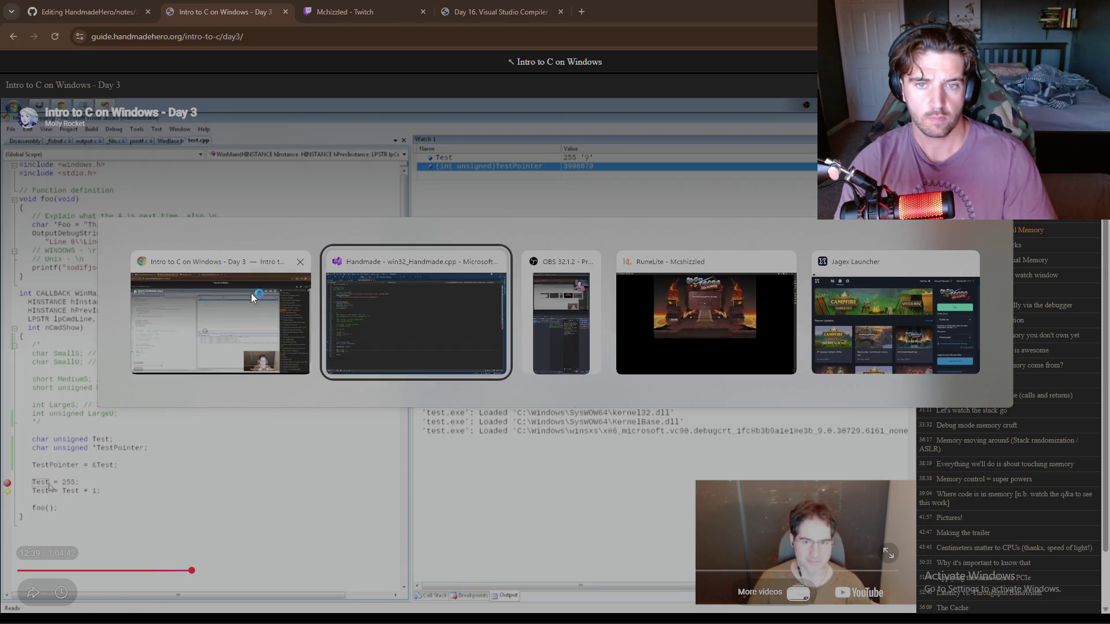
pyautogui.click(17, 426)
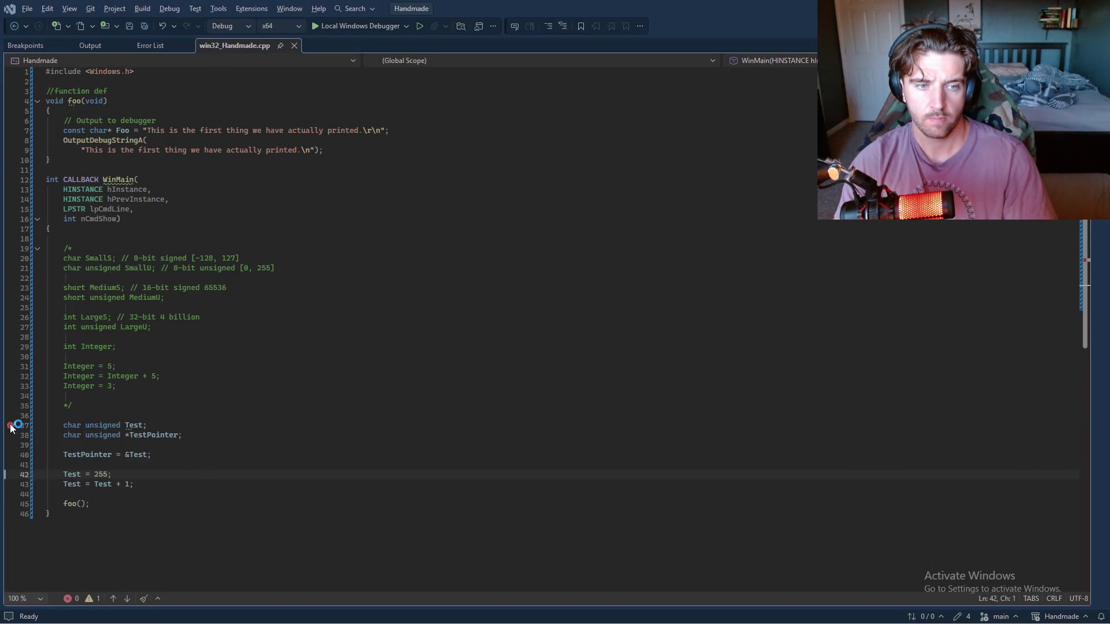
# - Break at line 42, delete the Integer row from Watch 1, and step over so Test reads 255
pyautogui.click(11, 475)
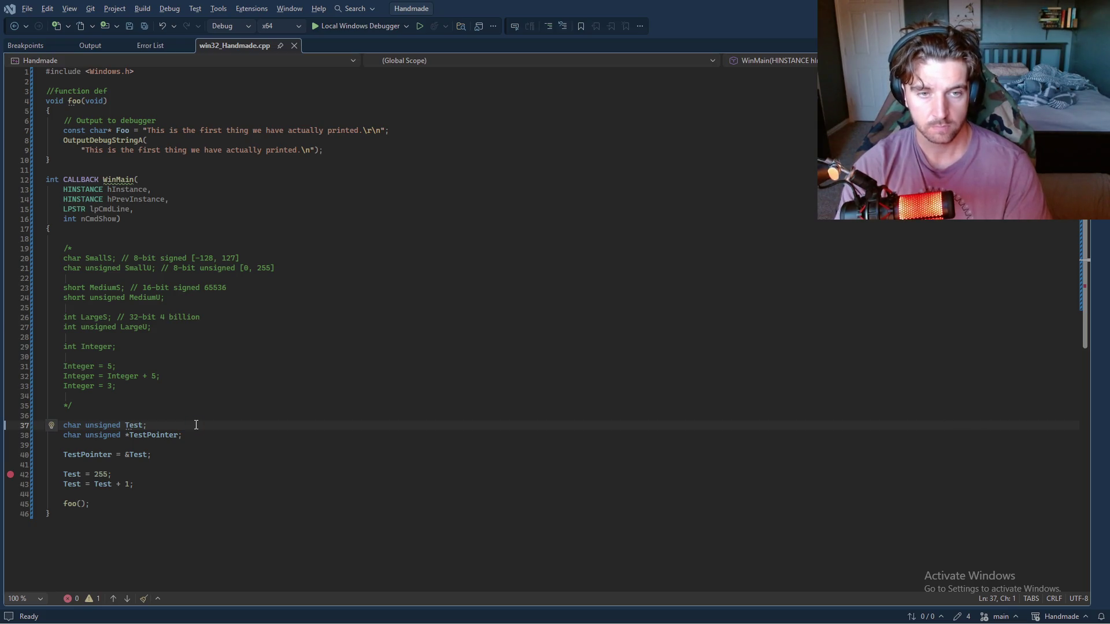
pyautogui.press('F5')
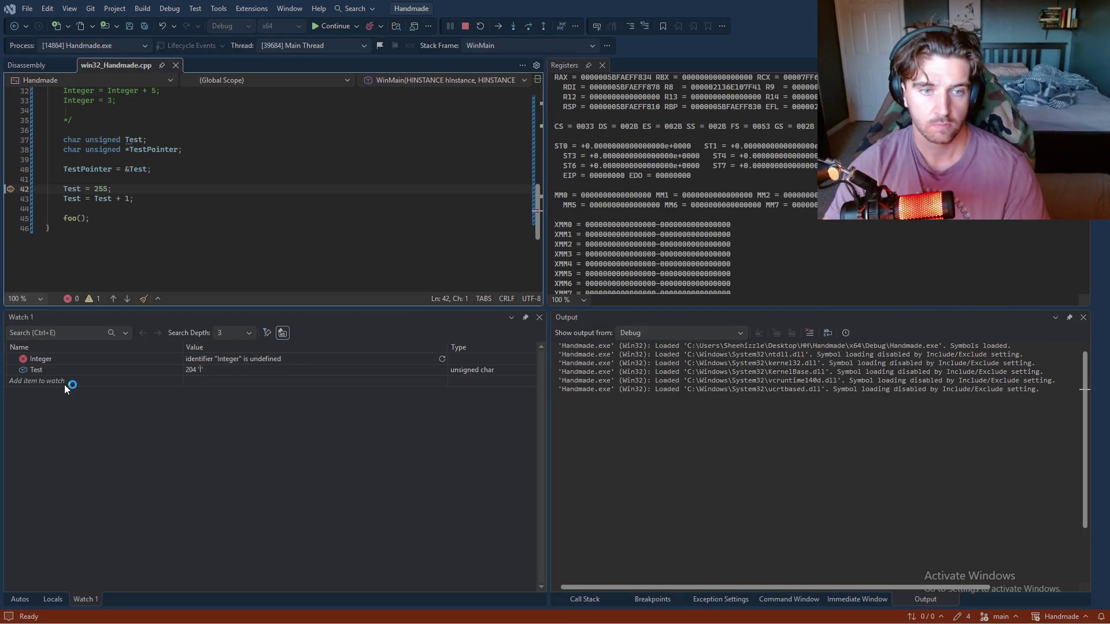
pyautogui.click(67, 362)
pyautogui.click(57, 357)
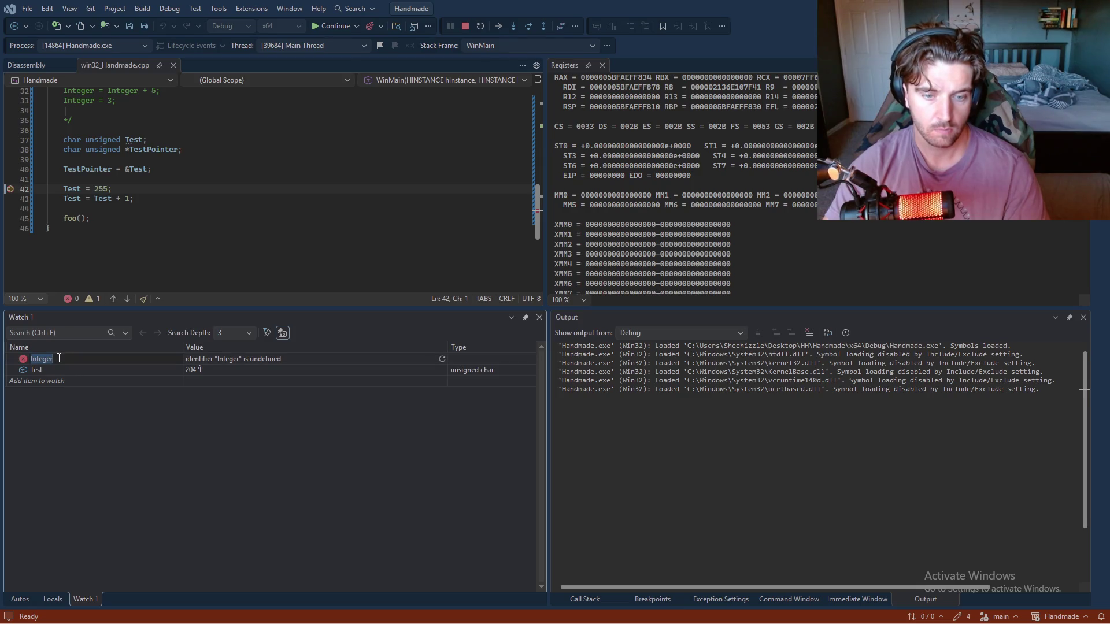
pyautogui.press('Delete')
pyautogui.press('Insert')
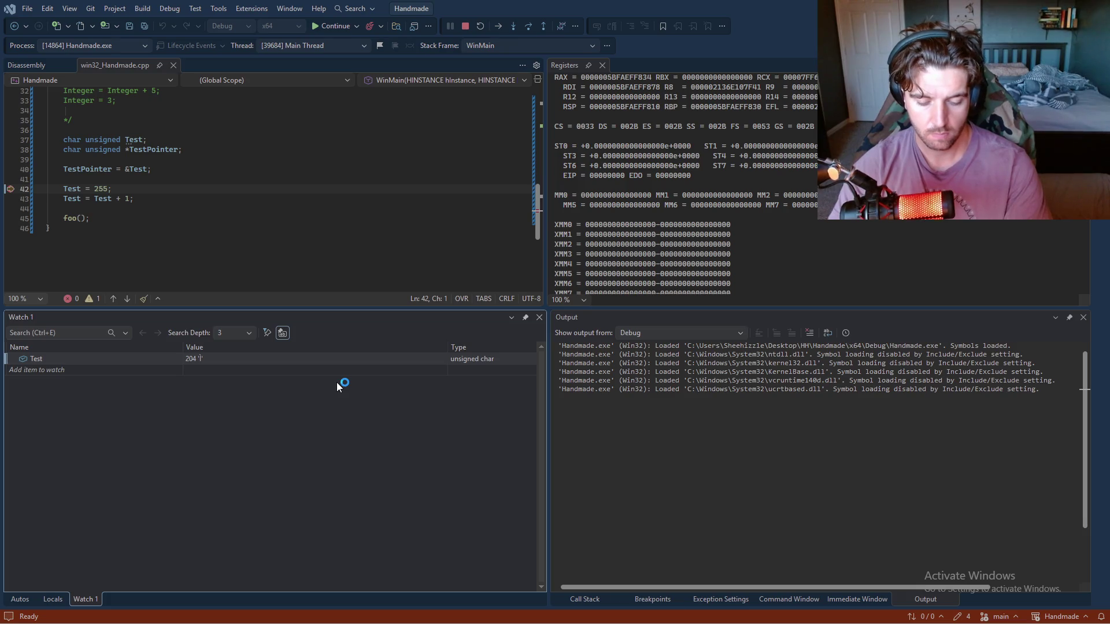
pyautogui.press('F10')
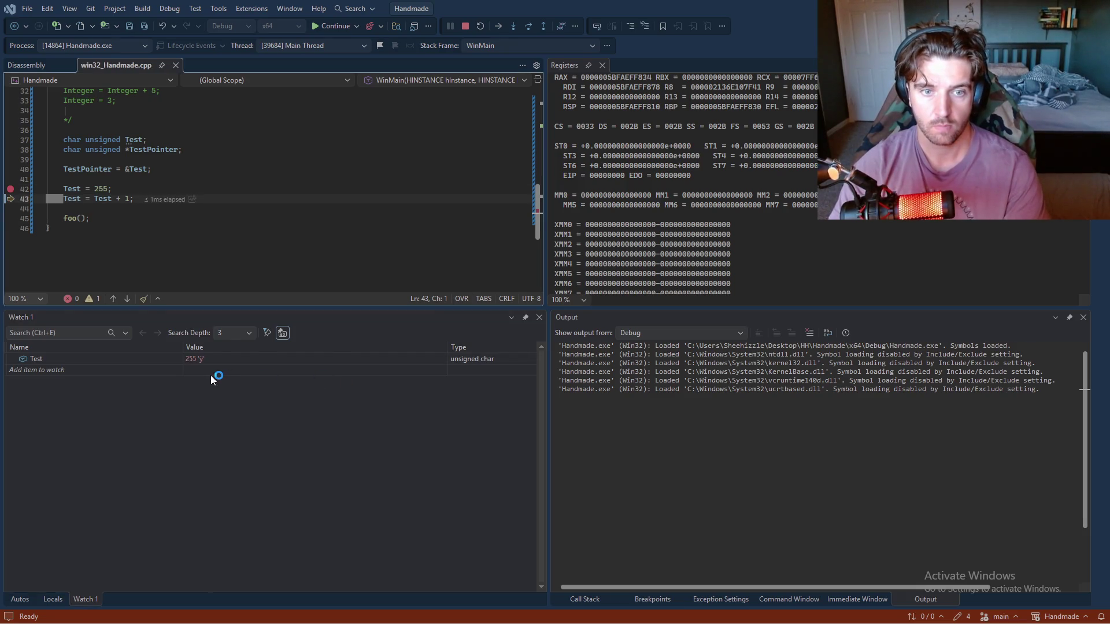
pyautogui.click(58, 370)
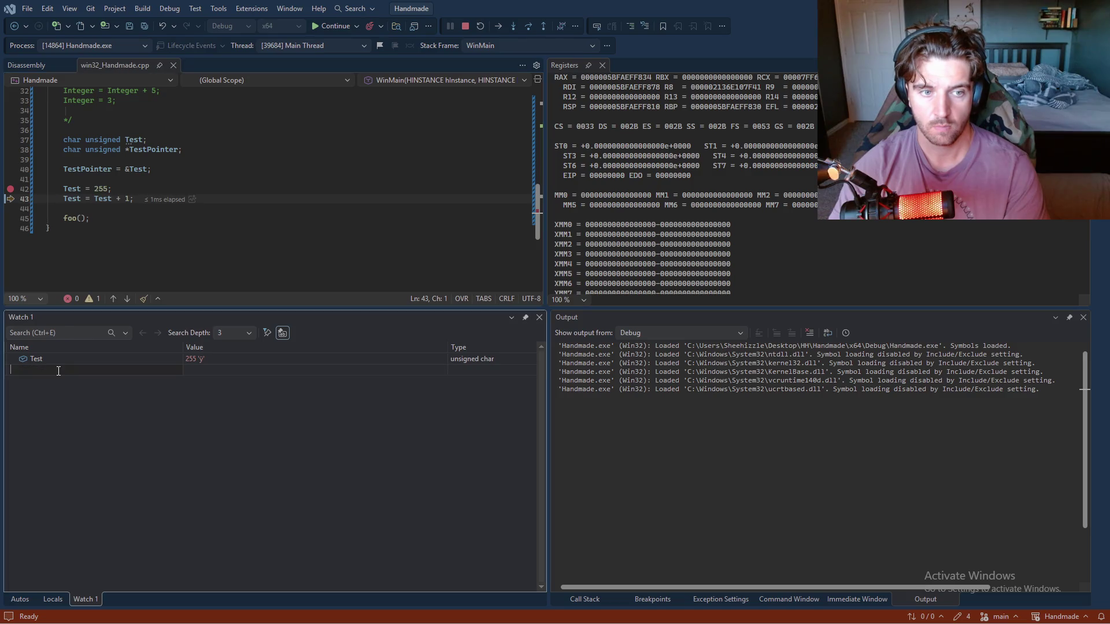
# - Add a TestPointer watch in Watch 1 and edit it to '(int unsigned) TestPointer'
pyautogui.write('Test')
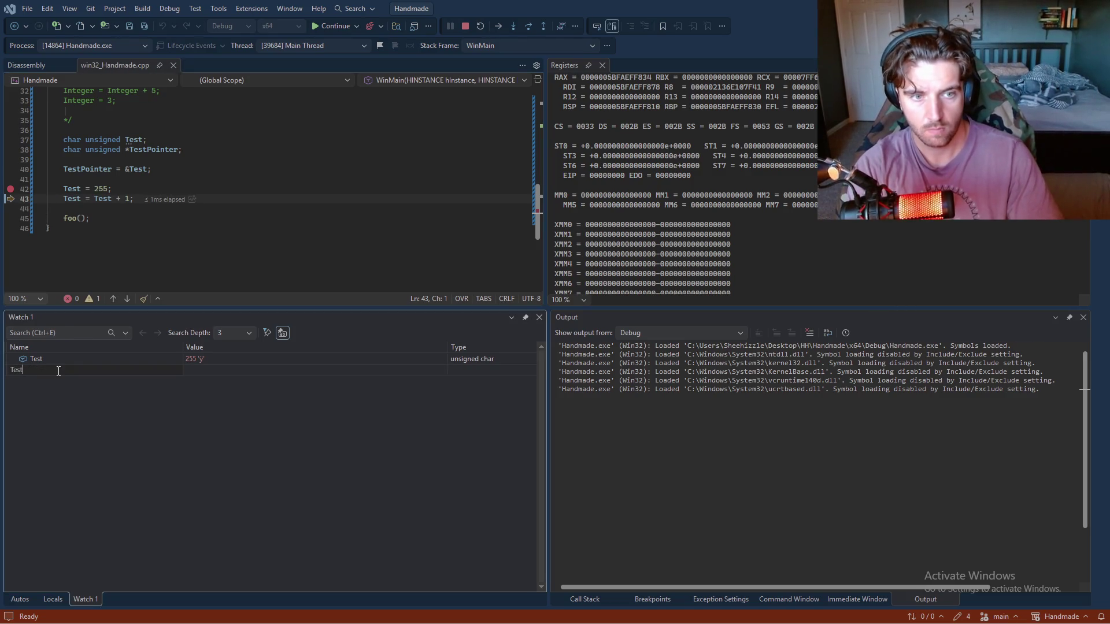
pyautogui.write('Pointer')
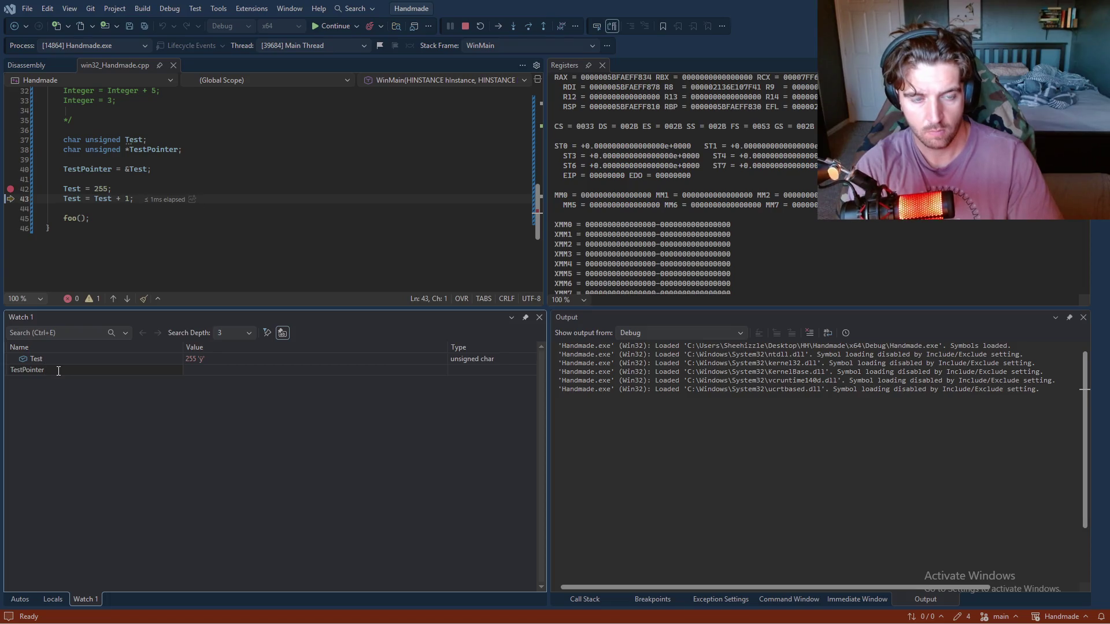
pyautogui.press('Return')
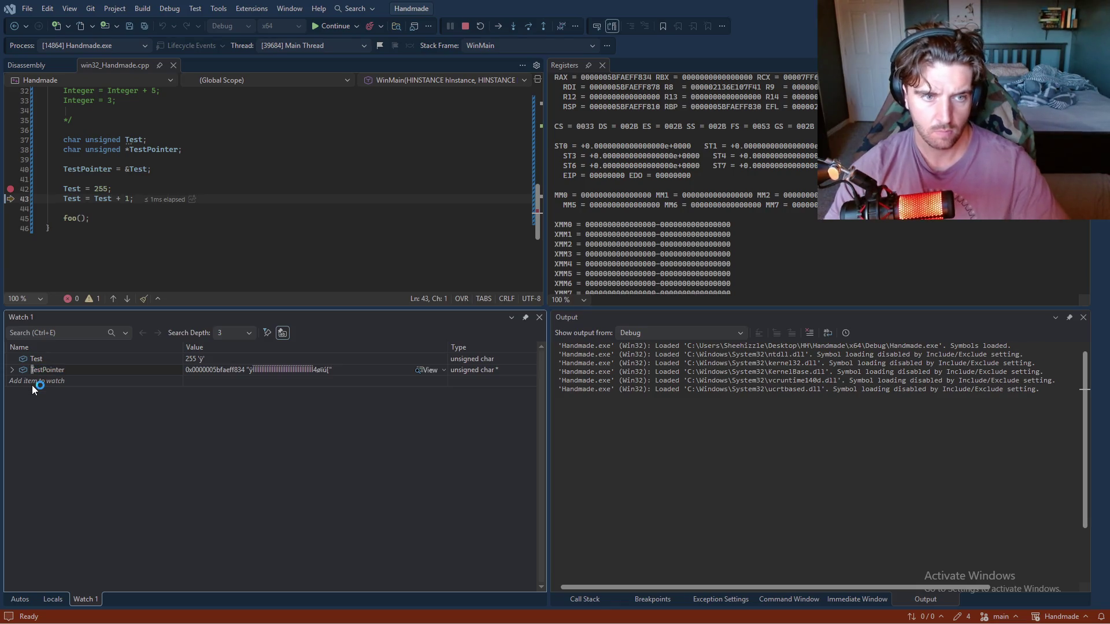
pyautogui.press('Delete')
pyautogui.press('Delete')
pyautogui.press('Delete')
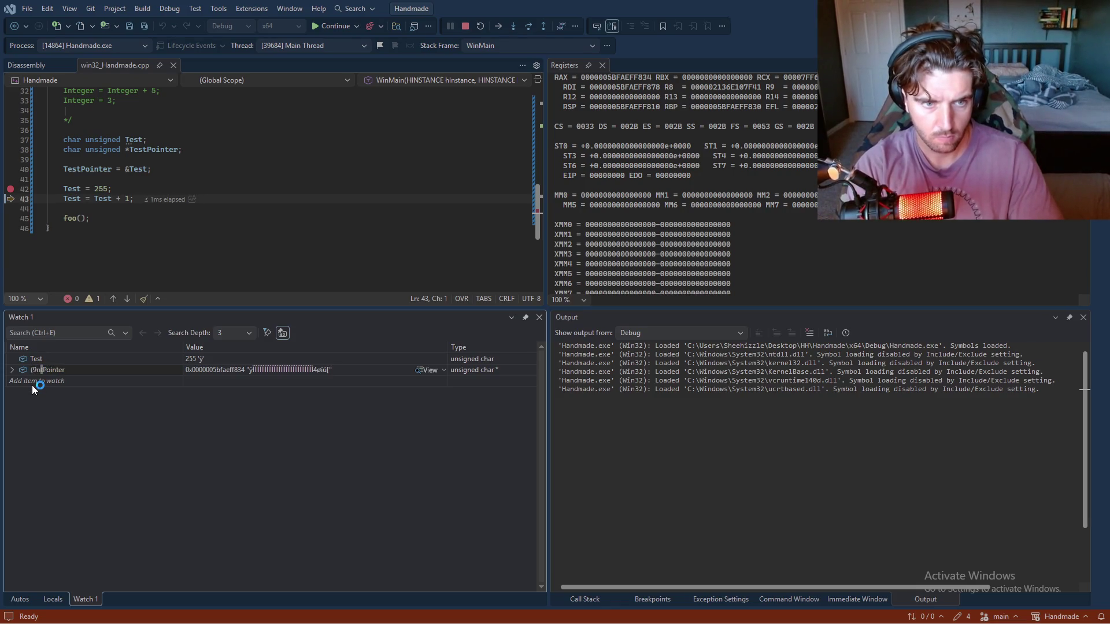
pyautogui.write('int')
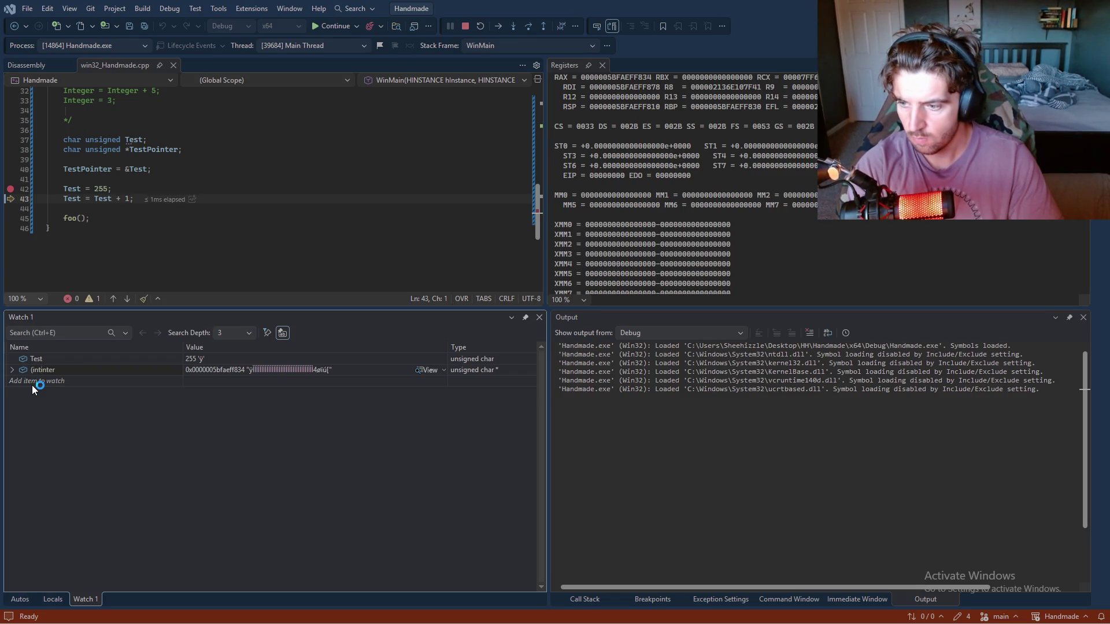
pyautogui.press('Insert')
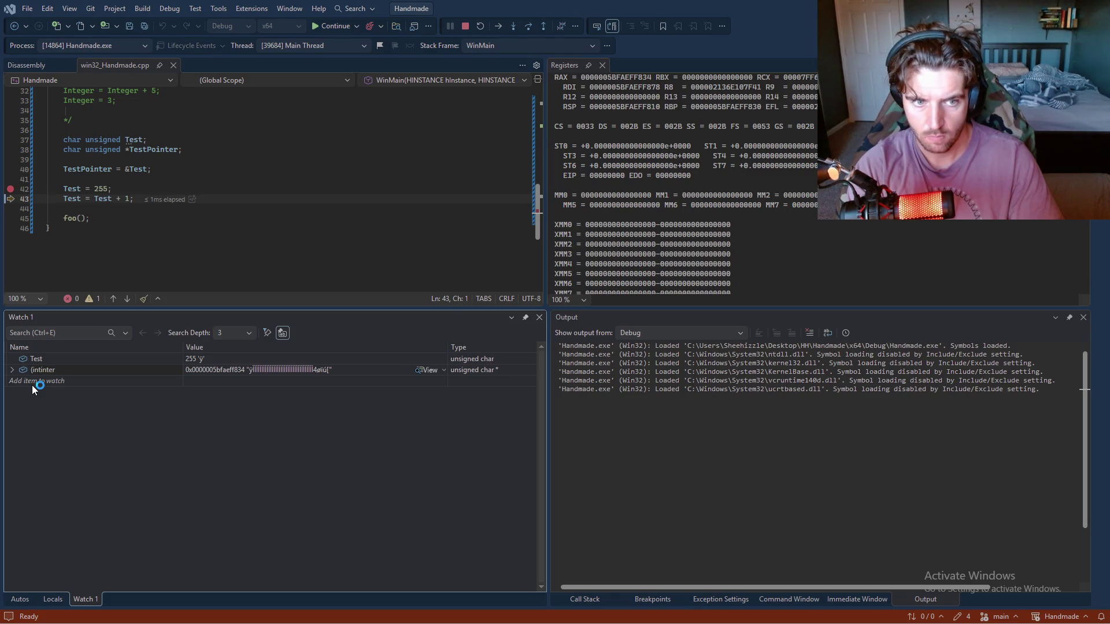
pyautogui.write('unsigne')
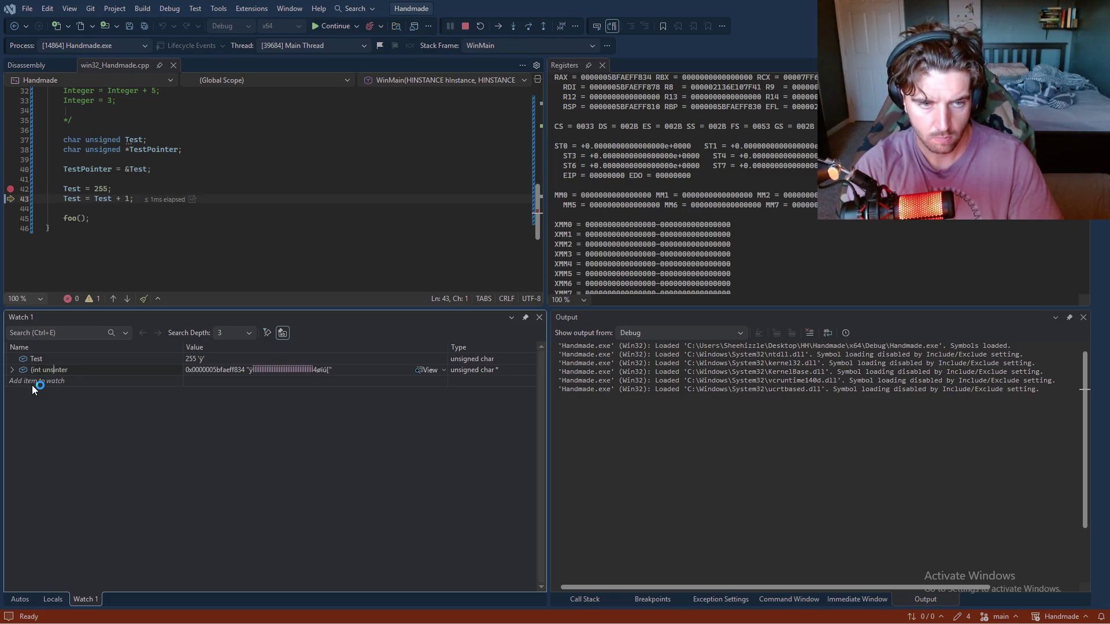
pyautogui.write('di')
pyautogui.write(') i')
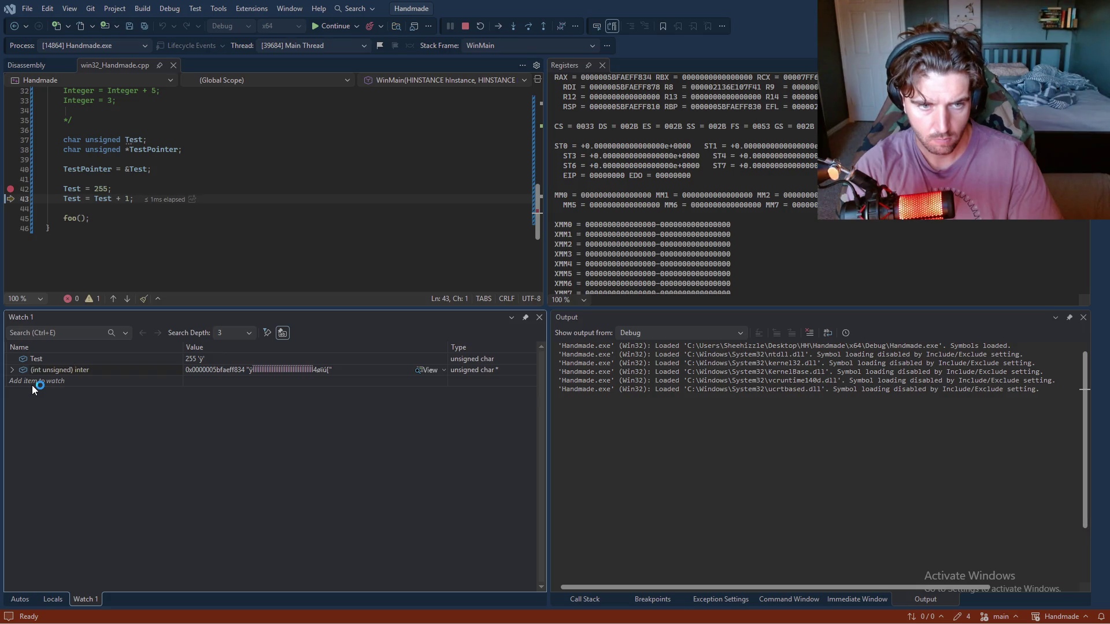
pyautogui.write(' Test')
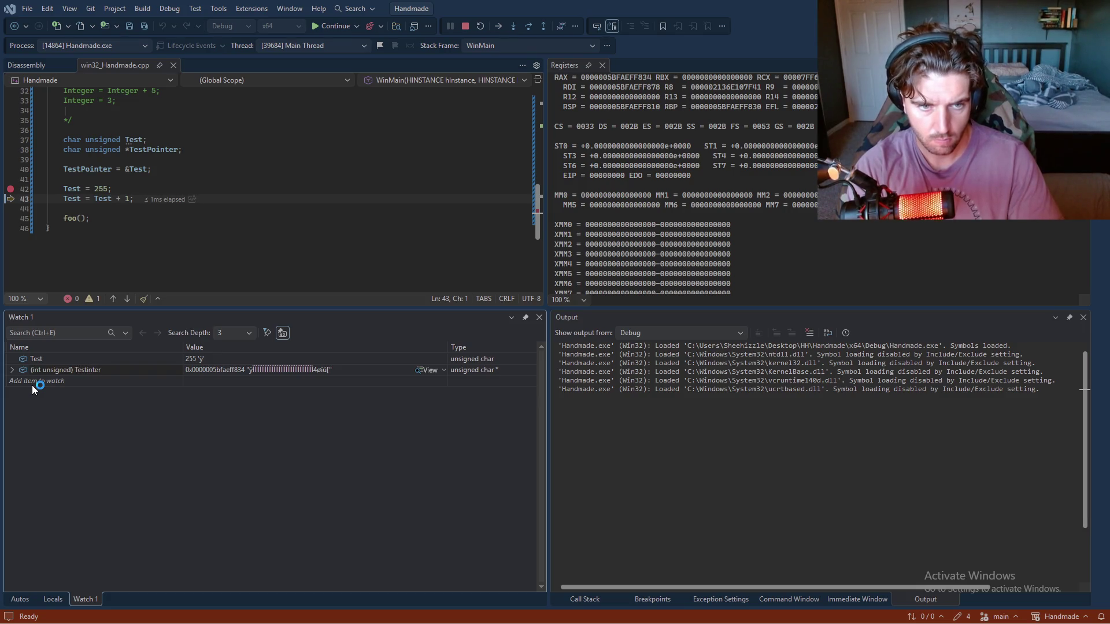
pyautogui.write('Poi')
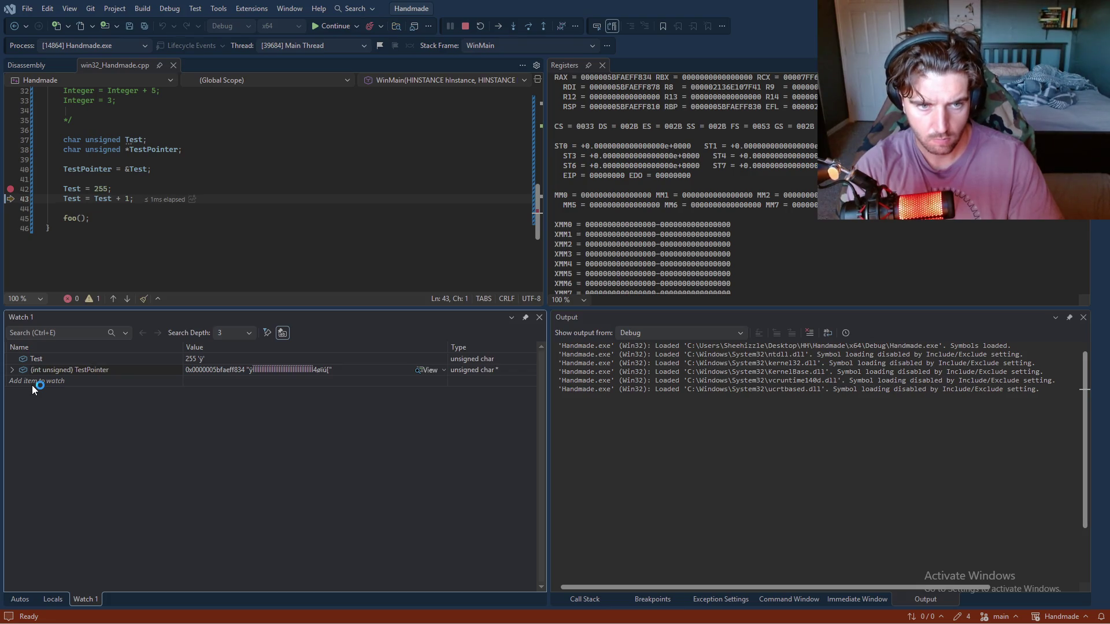
pyautogui.press('Return')
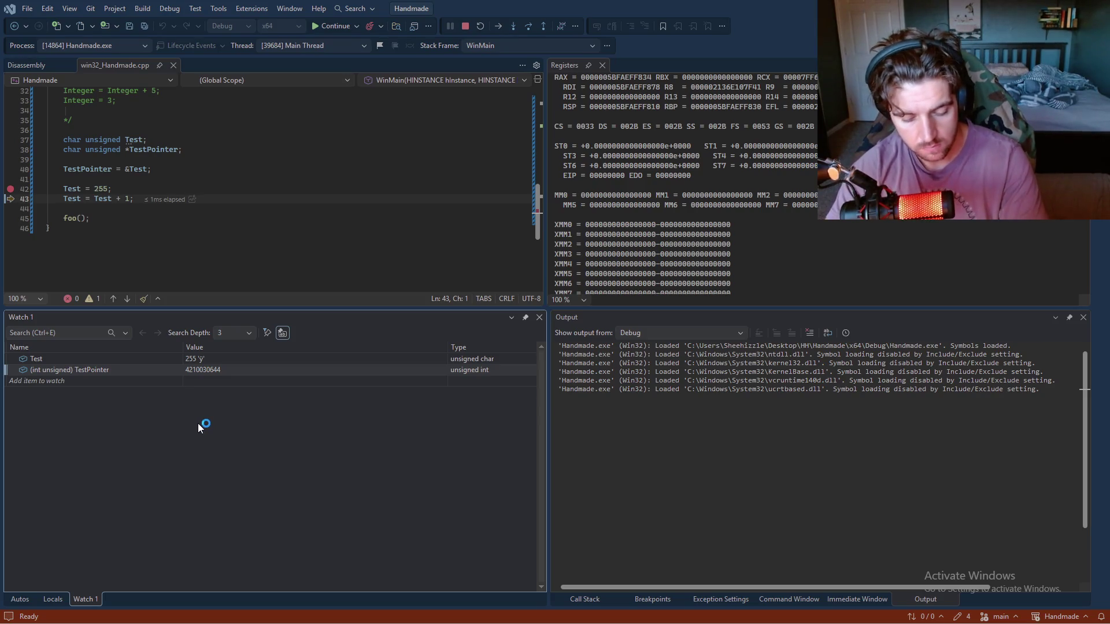
# - Step over lines 43 and 45 so Test wraps to 0 and the foo() message prints
pyautogui.press('F10')
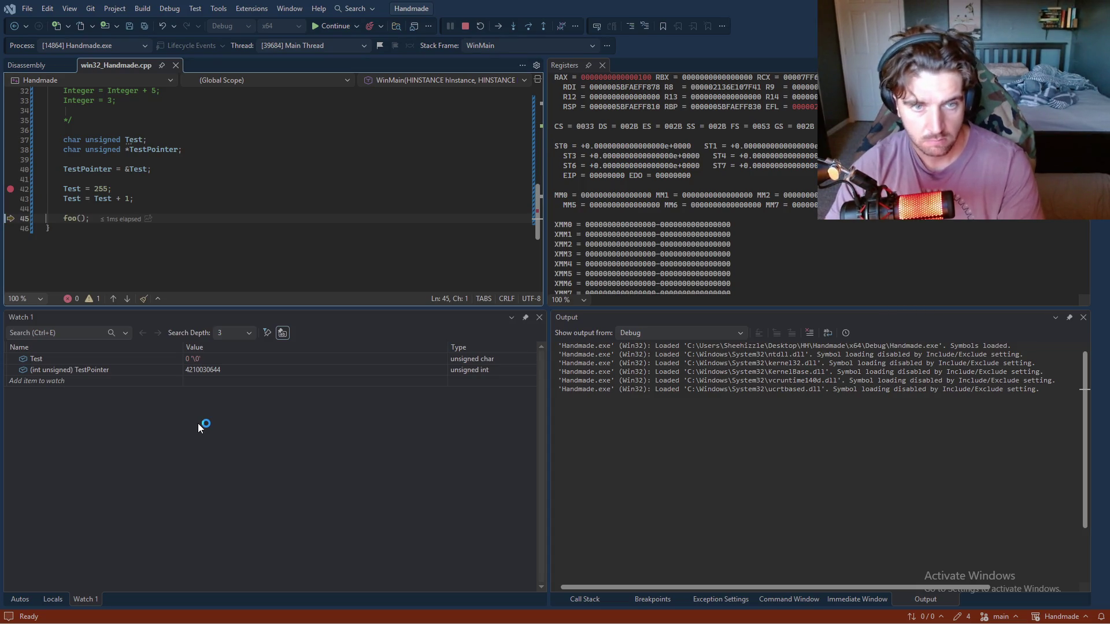
pyautogui.click(33, 383)
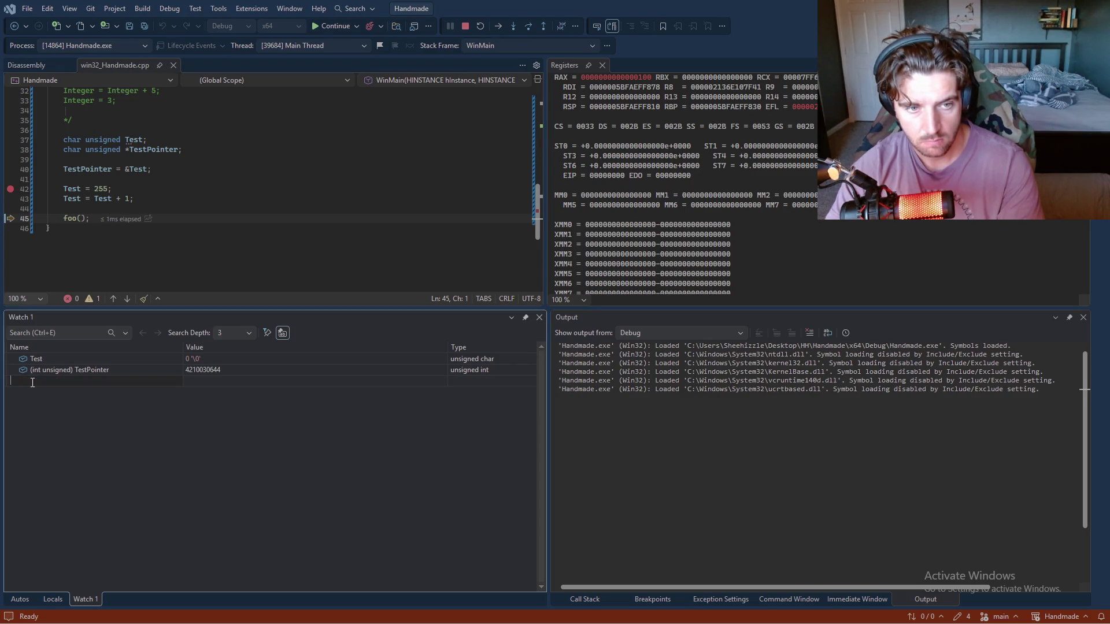
pyautogui.press('F10')
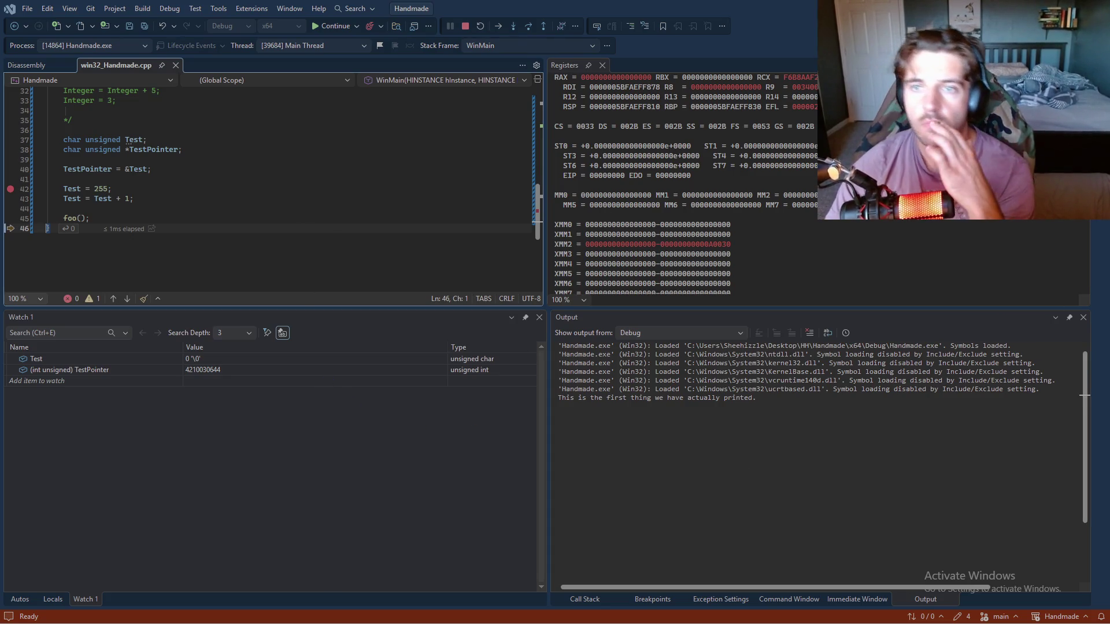
# - View the disassembly of WinMain from line 42 and scroll through it, then stop debugging
pyautogui.rightClick(132, 189)
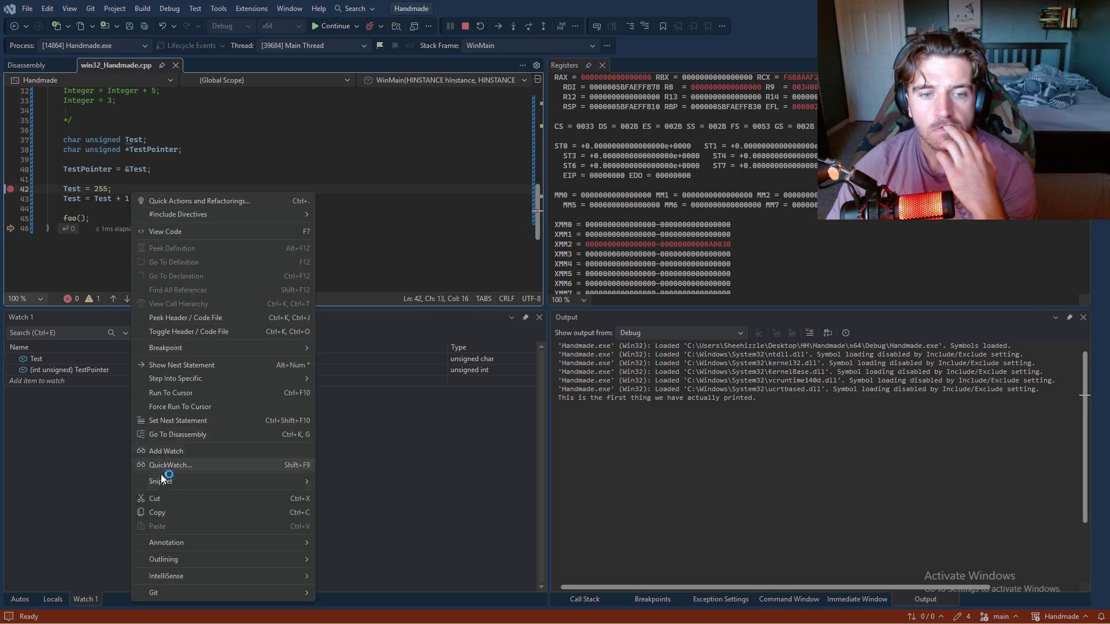
pyautogui.click(185, 435)
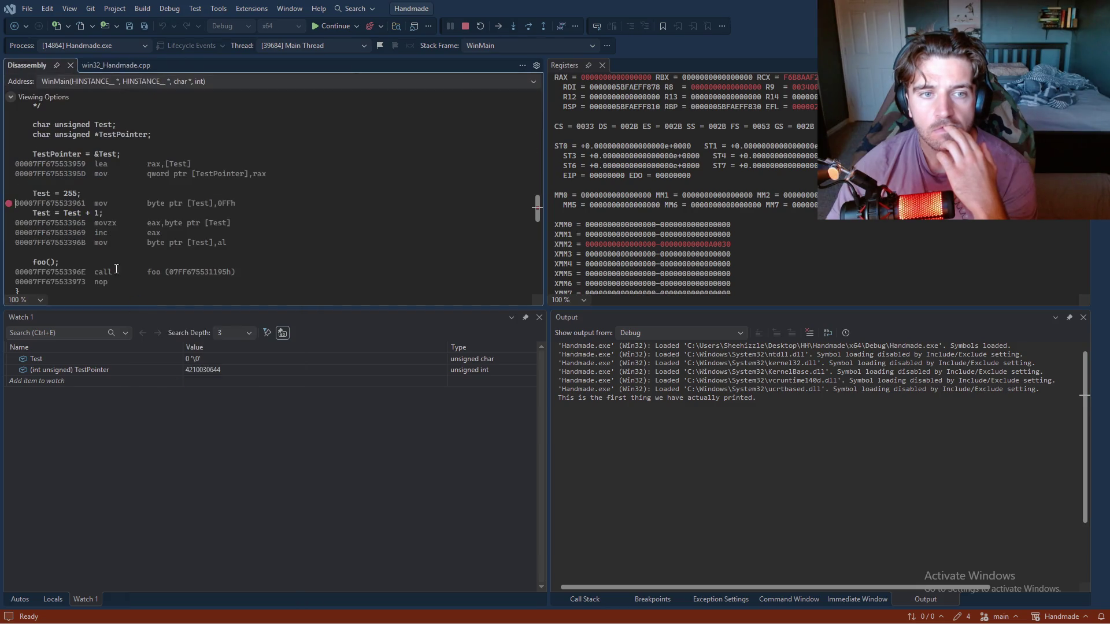
pyautogui.scroll(-1, 71, 237)
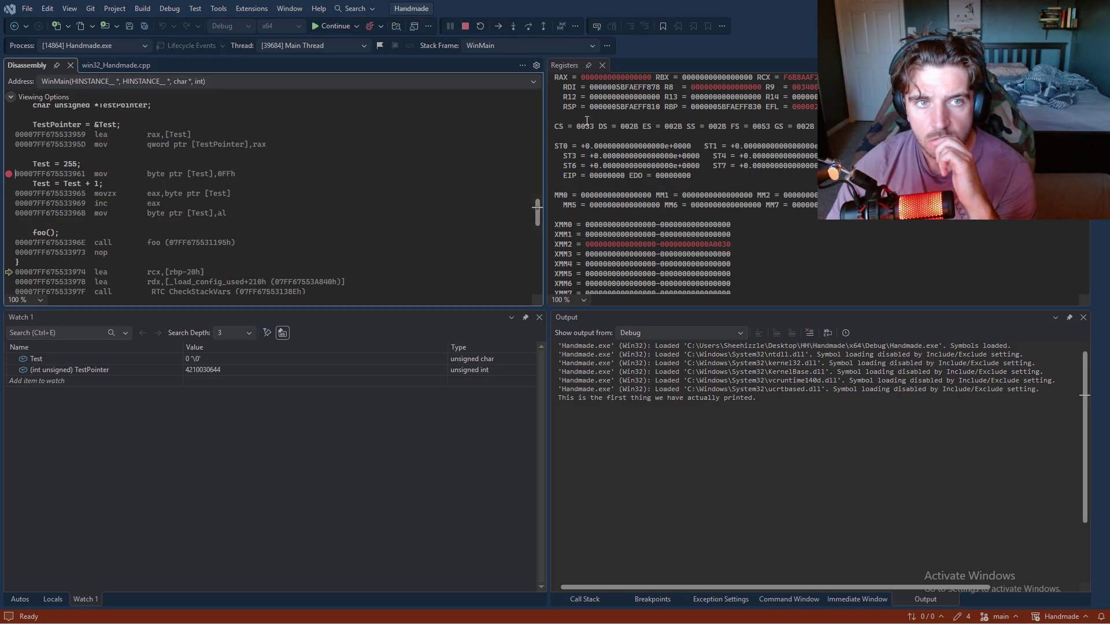
pyautogui.rightClick(394, 161)
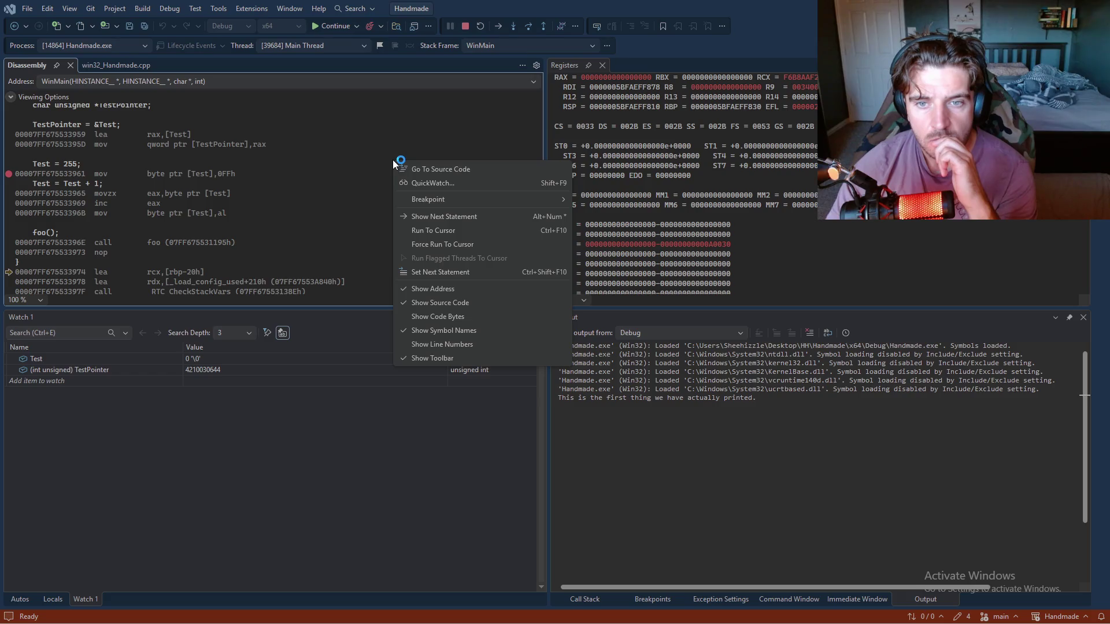
pyautogui.click(293, 162)
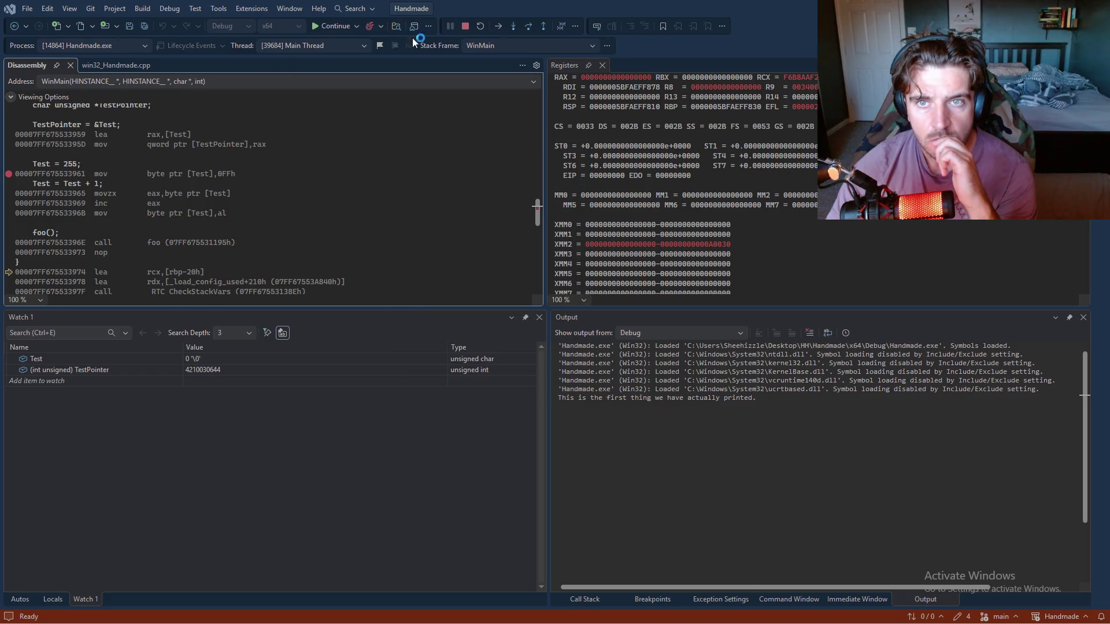
pyautogui.click(466, 27)
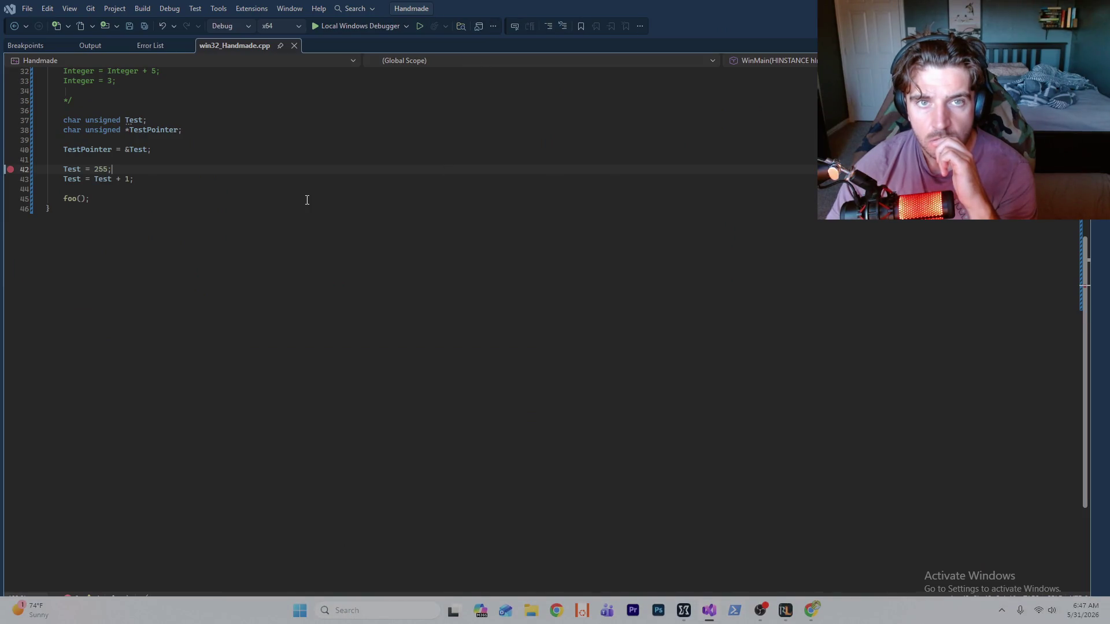
# - Switch to the browser playing the Intro to C on Windows Day 3 video
pyautogui.hotkey('alt', 'Tab')
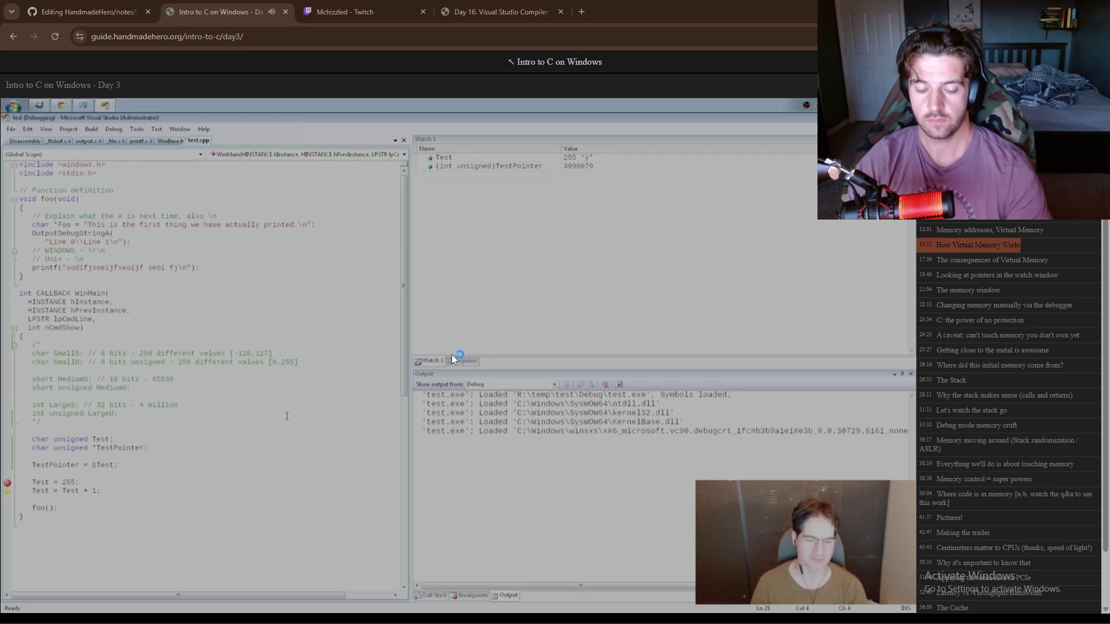
# - Pause the Day 3 video at 16:34 and return to the GitHub Journal.md editing tab
pyautogui.click(454, 359)
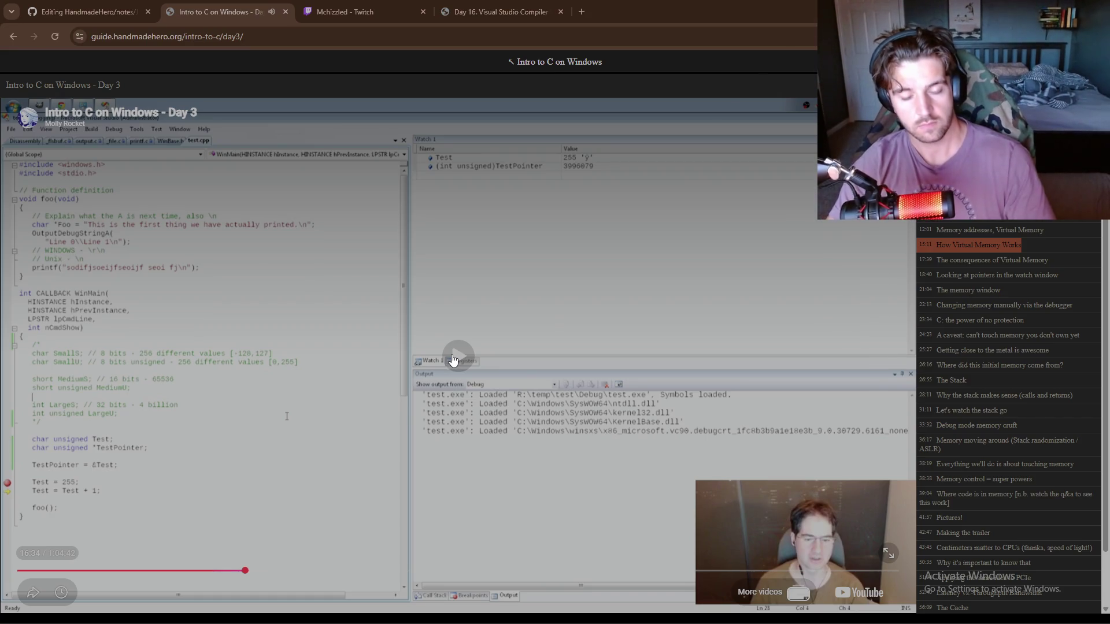
pyautogui.hotkey('alt', 'Tab')
pyautogui.hotkey('alt', 'Tab')
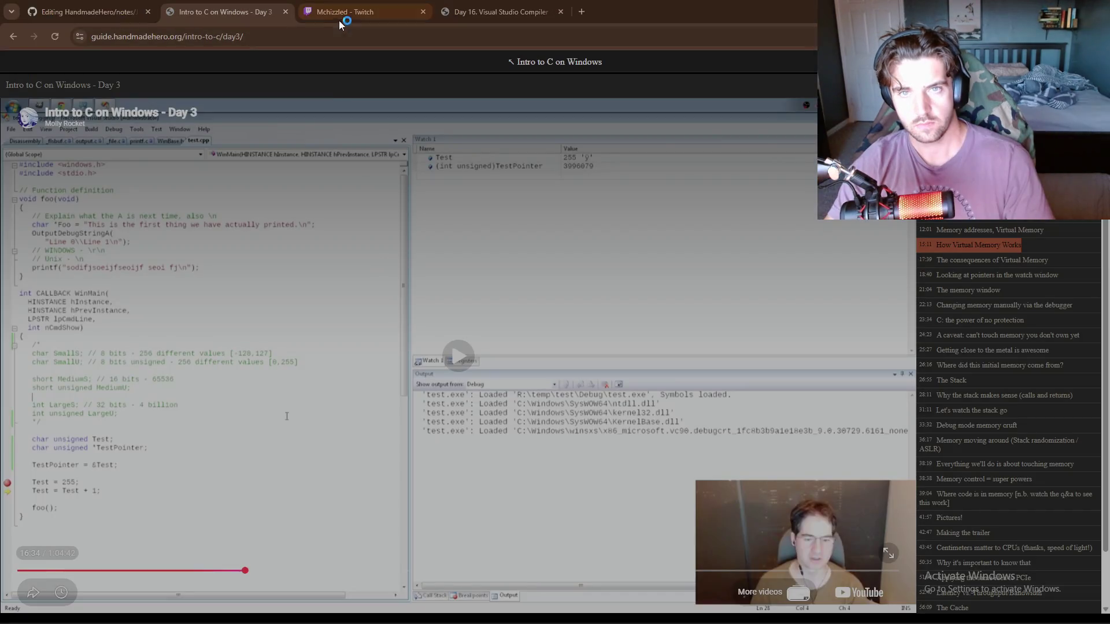
pyautogui.click(80, 7)
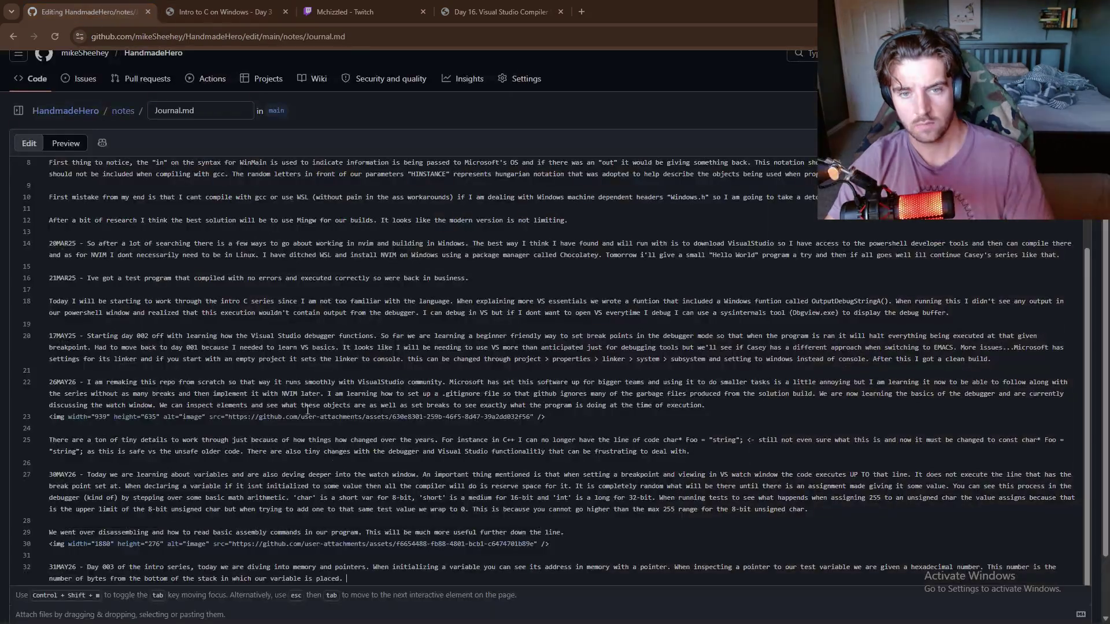
# - Add Day 003 sentences explaining how the OS and CPU map virtual memory 'pages'
pyautogui.write('Well kind ')
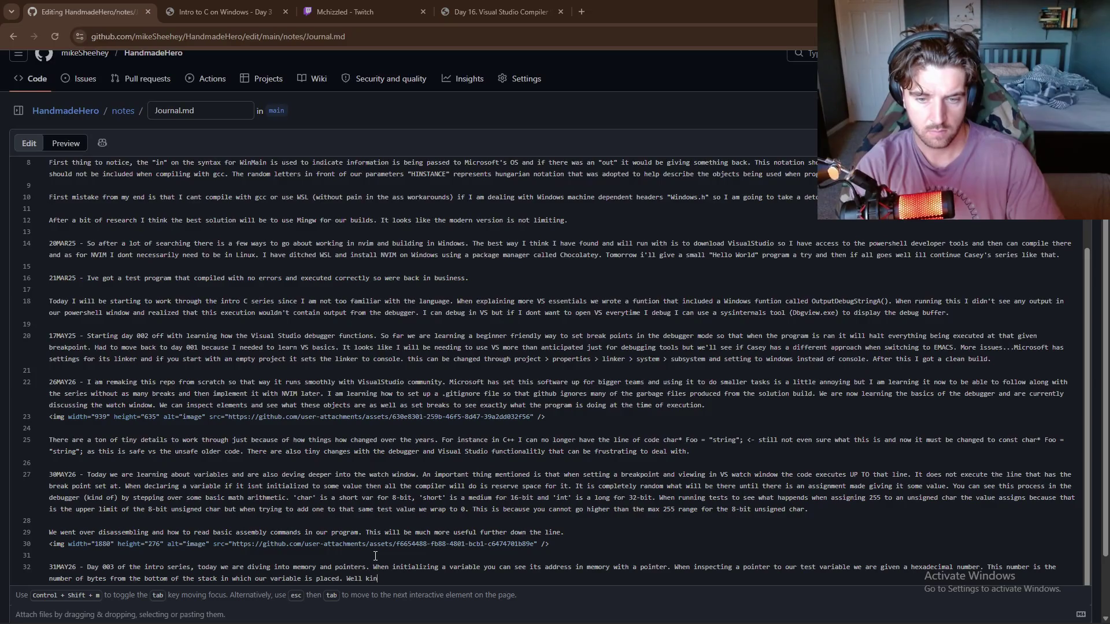
pyautogui.write('of. ')
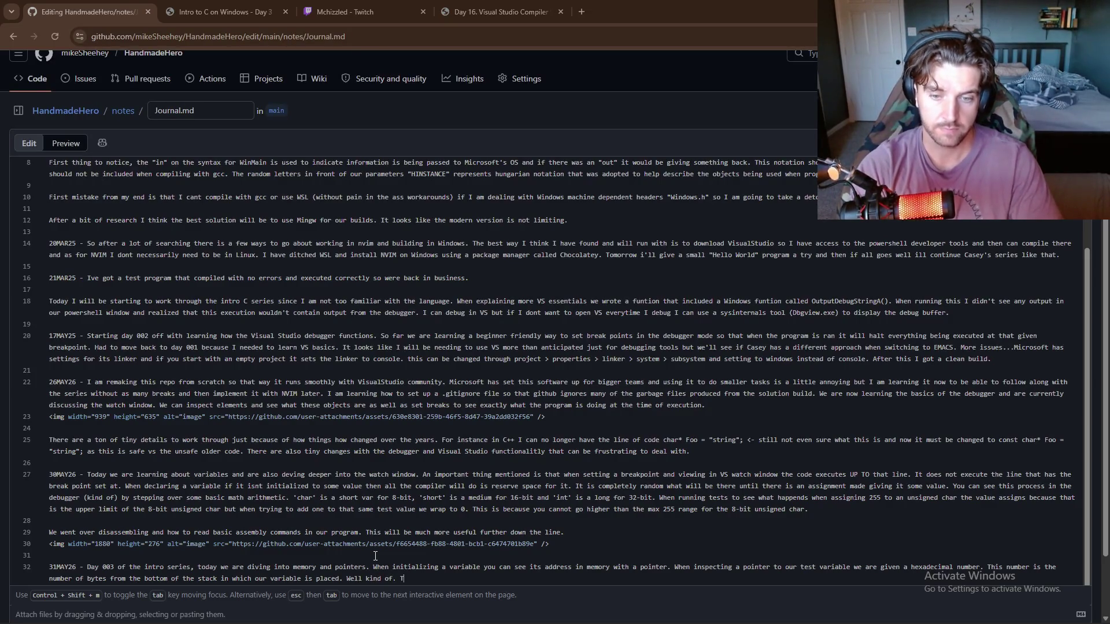
pyautogui.write('The process')
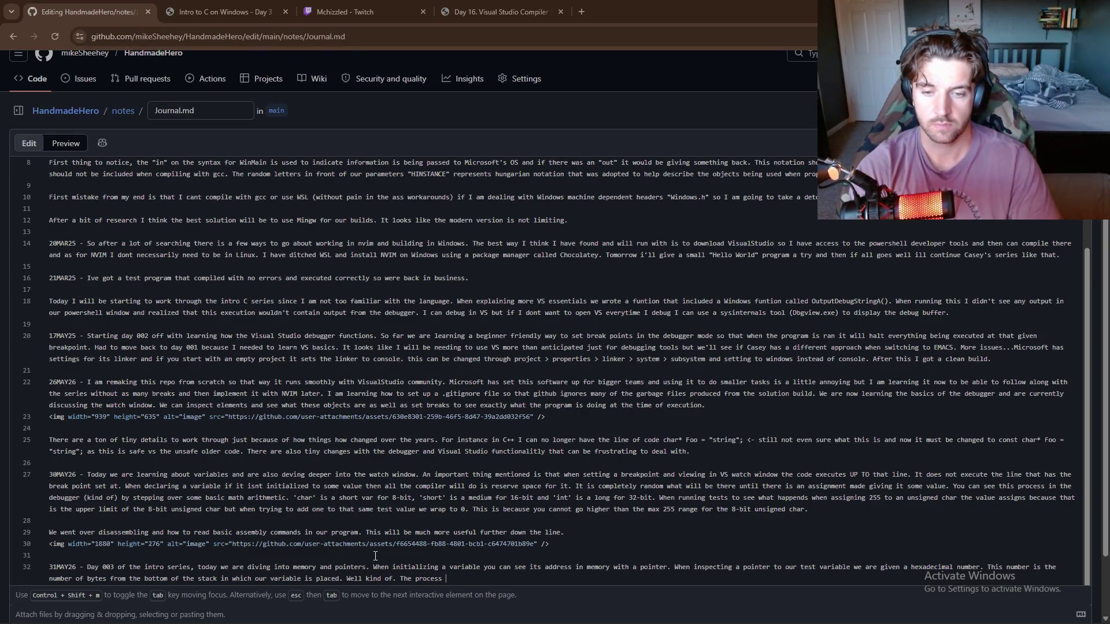
pyautogui.press('BackSpace')
pyautogui.press('BackSpace')
pyautogui.press('BackSpace')
pyautogui.write('real process involves')
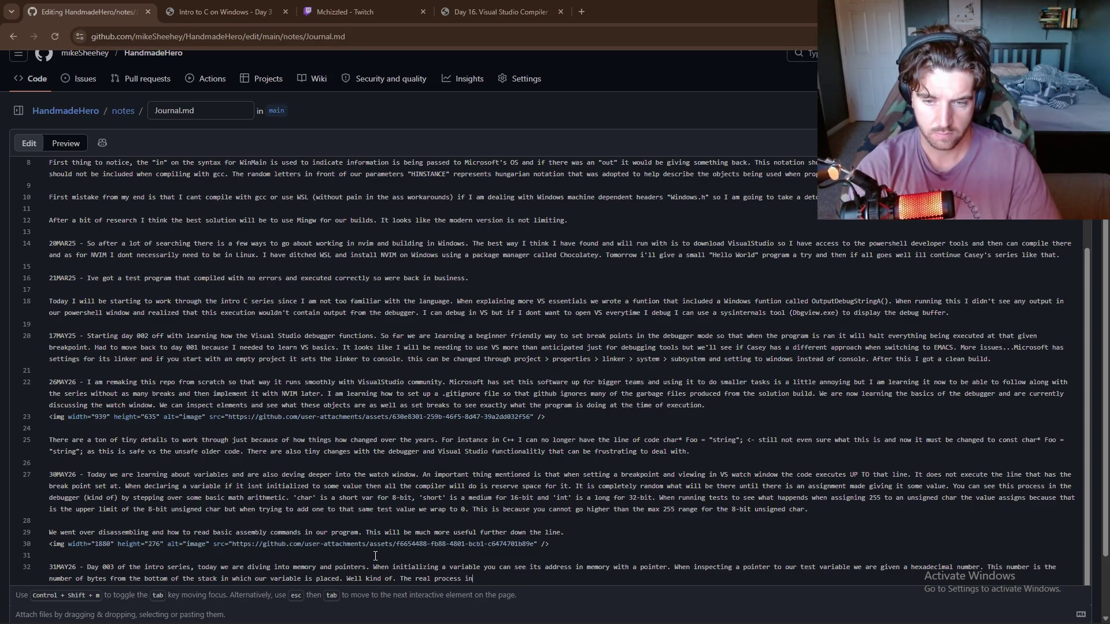
pyautogui.write(' virtual memory management wh')
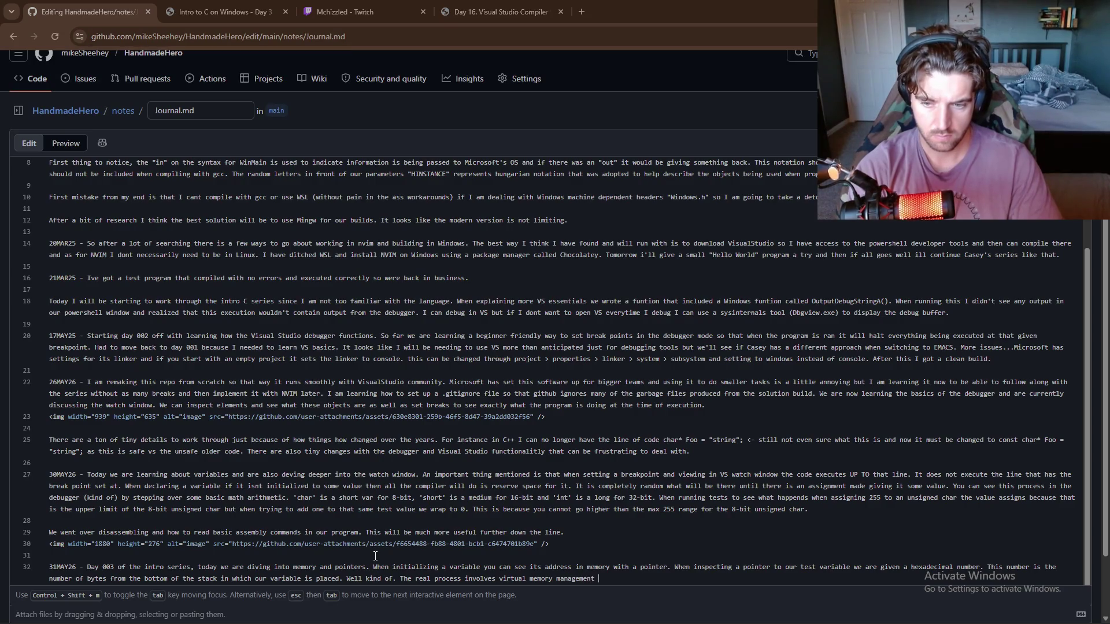
pyautogui.write('ere the ')
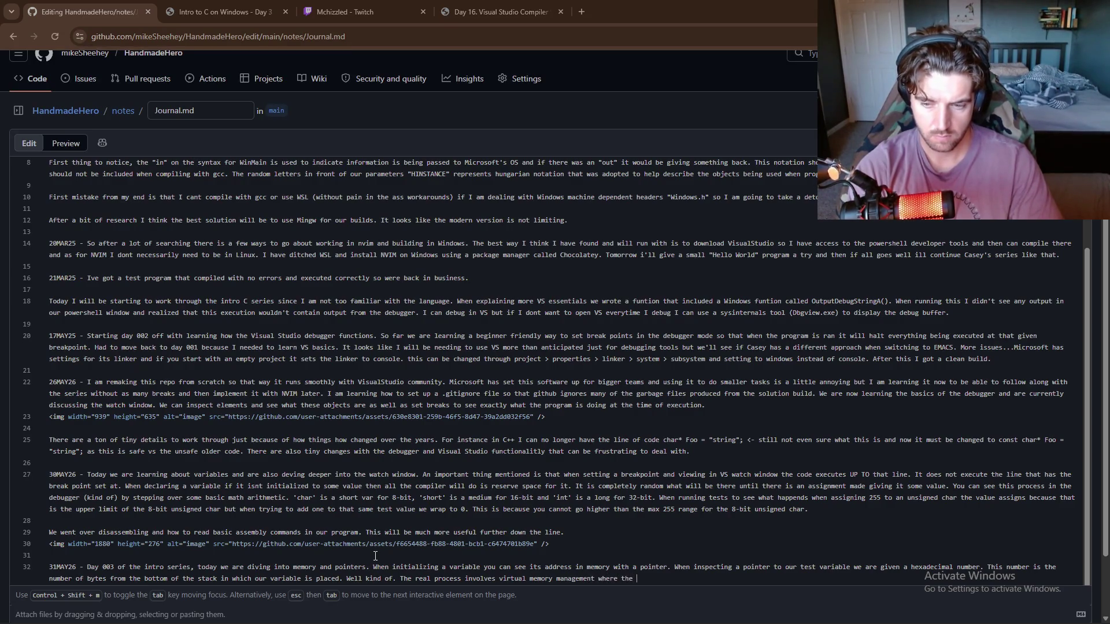
pyautogui.write('os and cpu ')
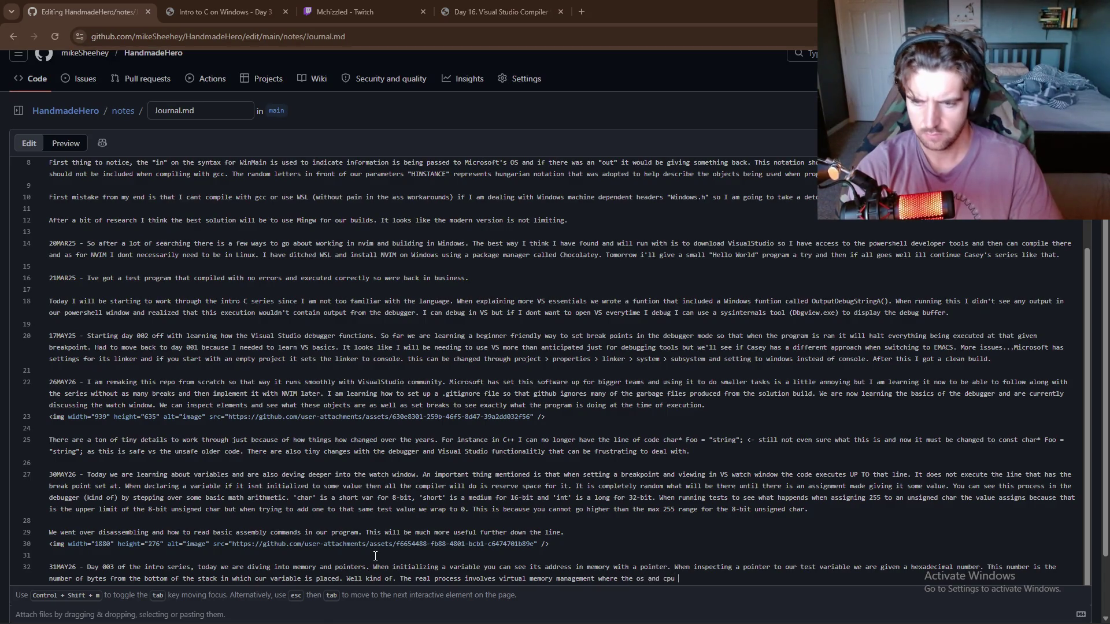
pyautogui.write('allocate p')
pyautogui.press('BackSpace')
pyautogui.press('BackSpace')
pyautogui.press('BackSpace')
pyautogui.write("'pag")
pyautogui.write("s' of ")
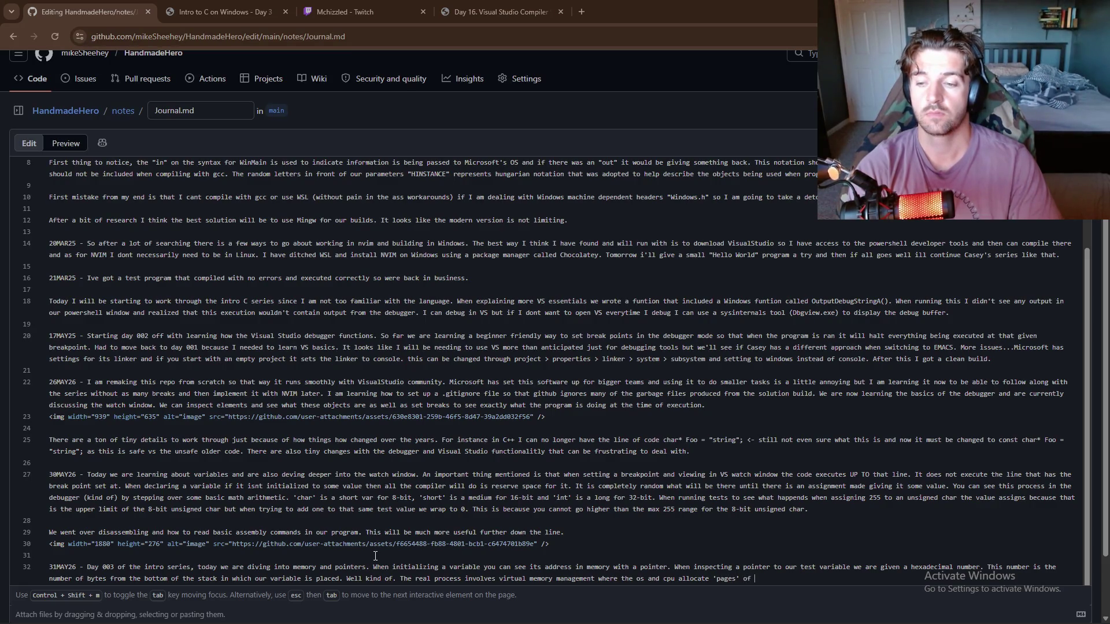
pyautogui.write('mory in ')
pyautogui.write('which the p')
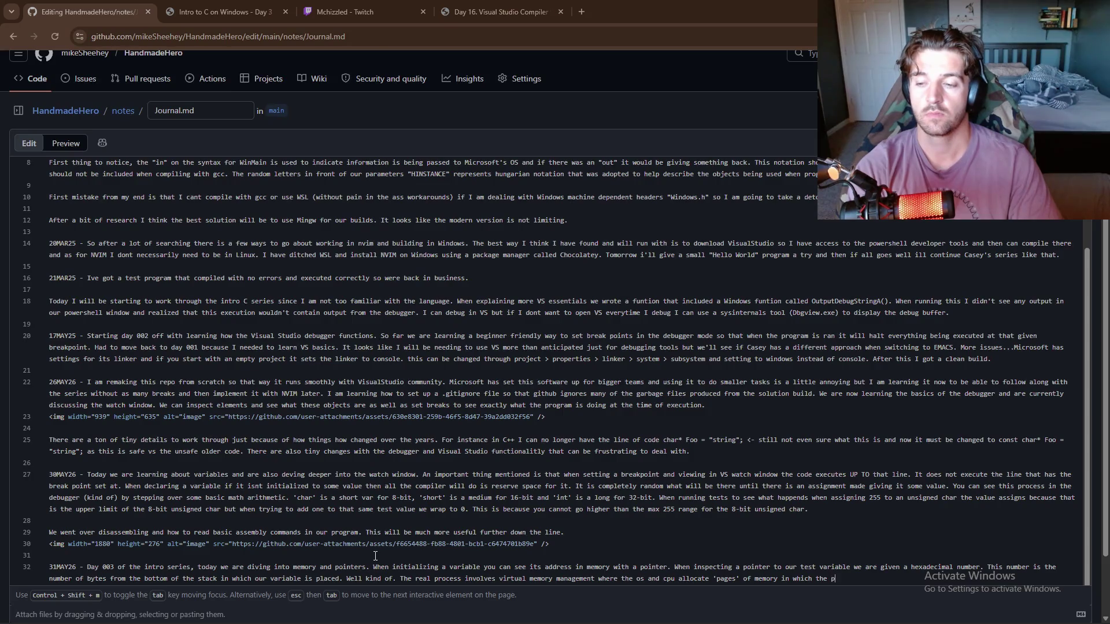
pyautogui.write('rogram')
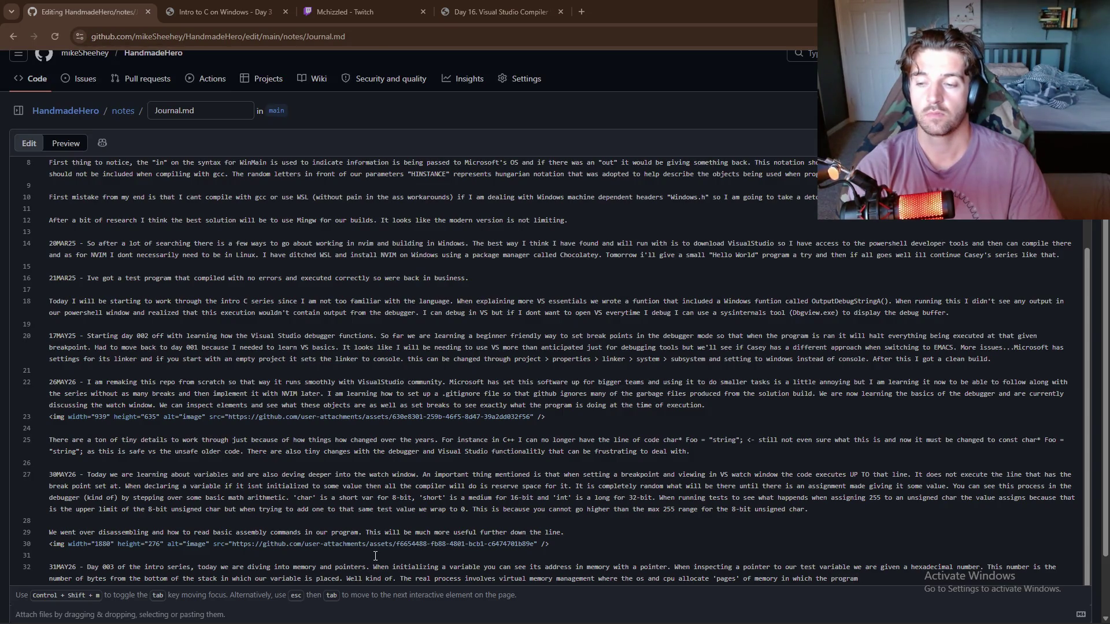
pyautogui.write(' think')
pyautogui.write('s it i')
pyautogui.write('s goi')
pyautogui.write('ng to ')
pyautogui.write('a certa')
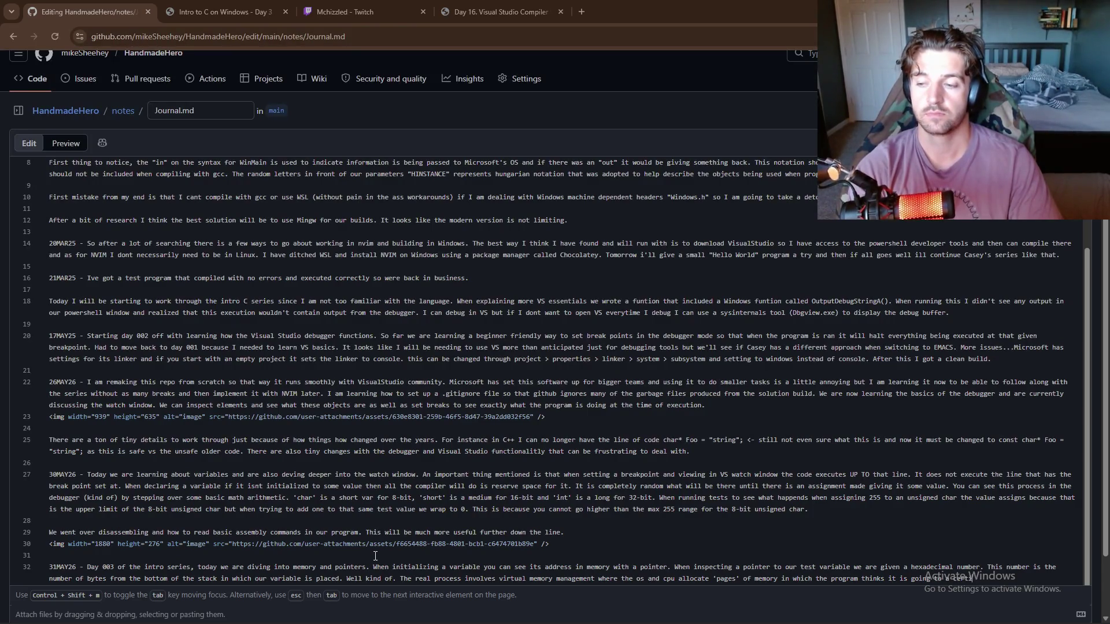
pyautogui.write('in memor')
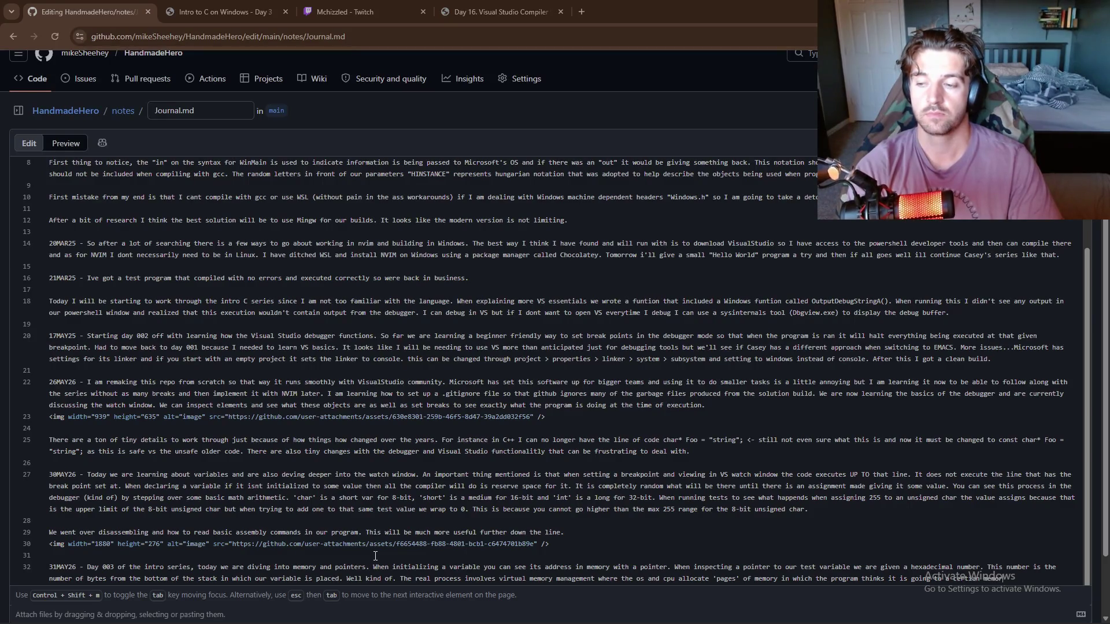
pyautogui.write('cation but iis mappe')
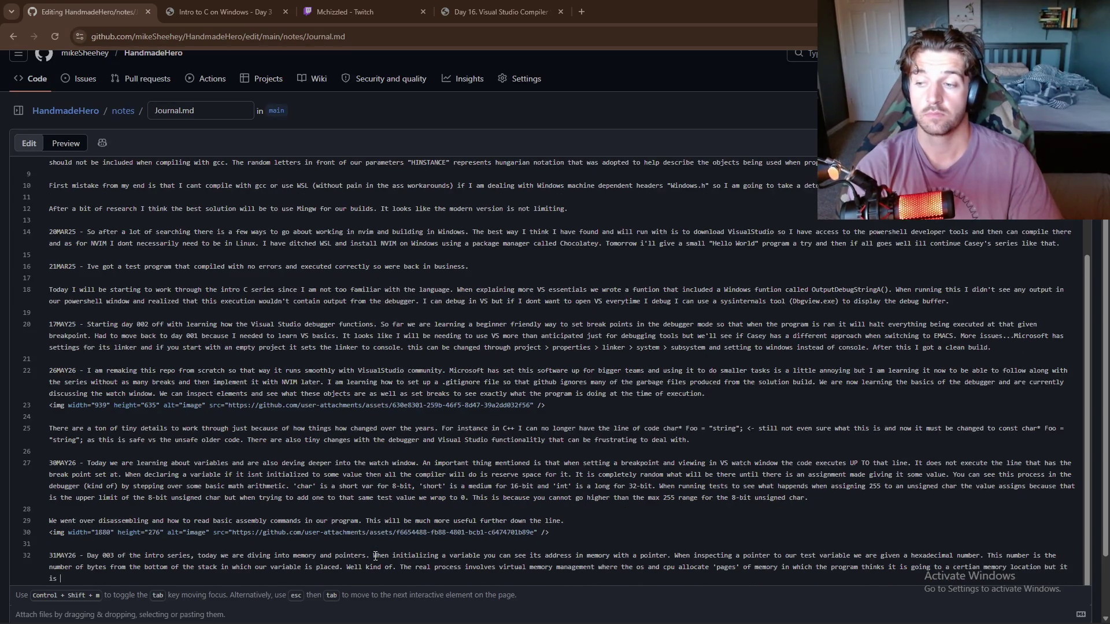
pyautogui.write('accordingly ')
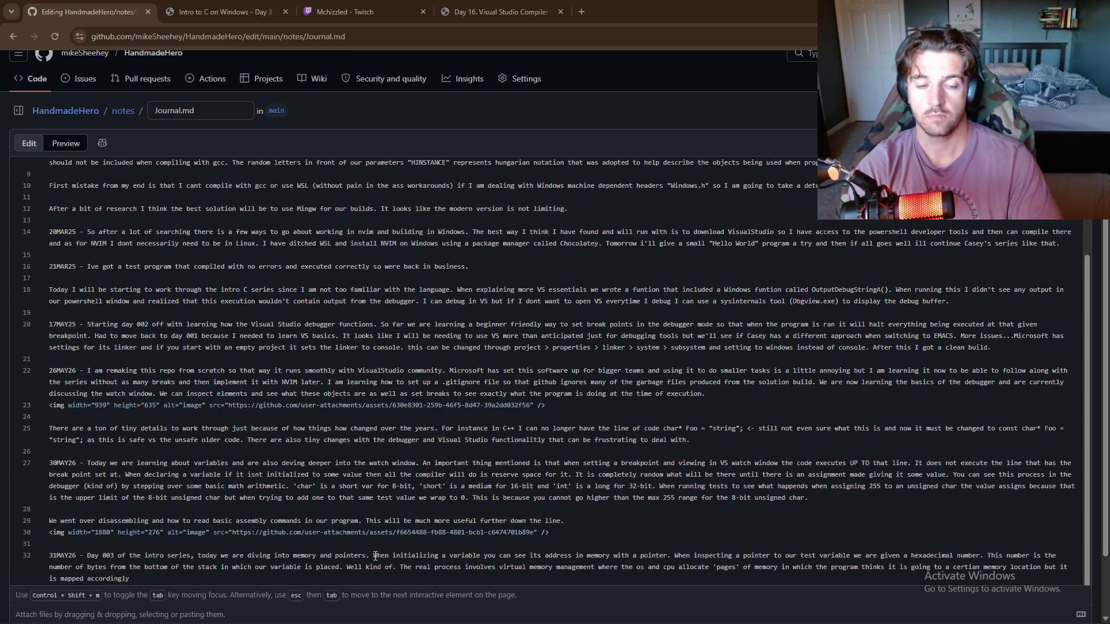
pyautogui.write('with')
pyautogui.write(' the os and cp')
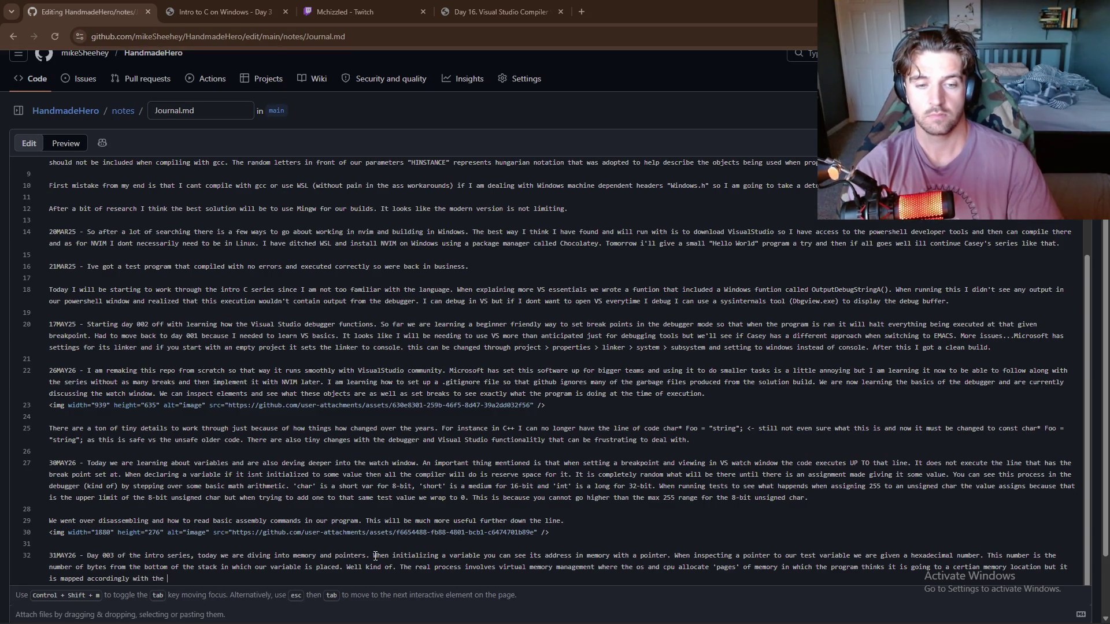
pyautogui.write('u.')
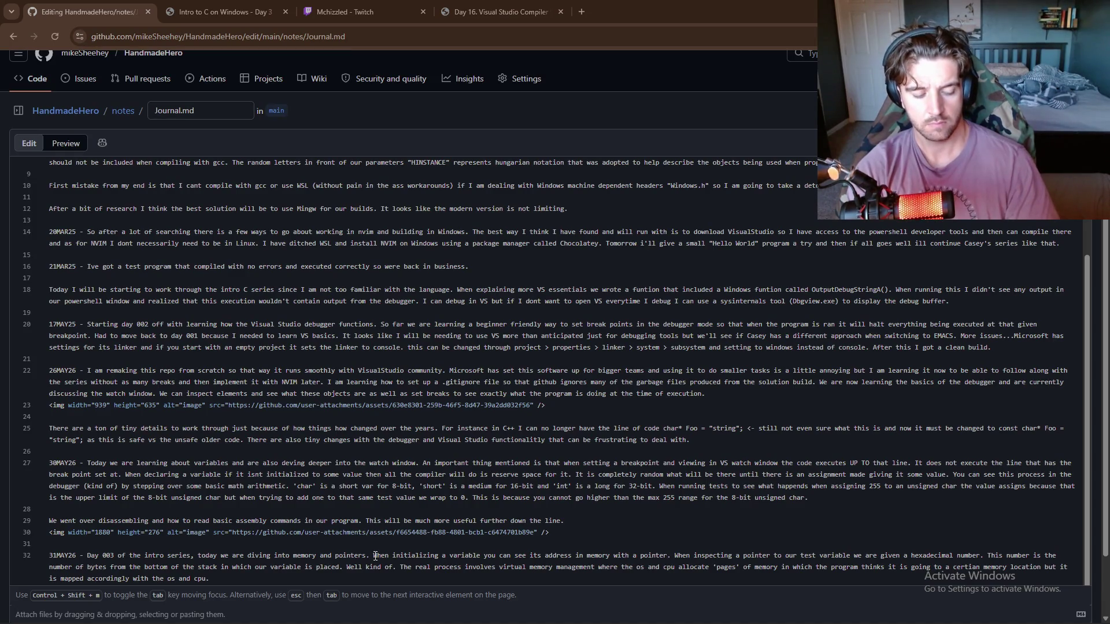
# - Cycle through the open windows and bring up the 'Intro to C on Windows - Day 3' tab
pyautogui.hotkey('alt', 'Tab')
pyautogui.press('Tab')
pyautogui.press('Tab')
pyautogui.press('Tab')
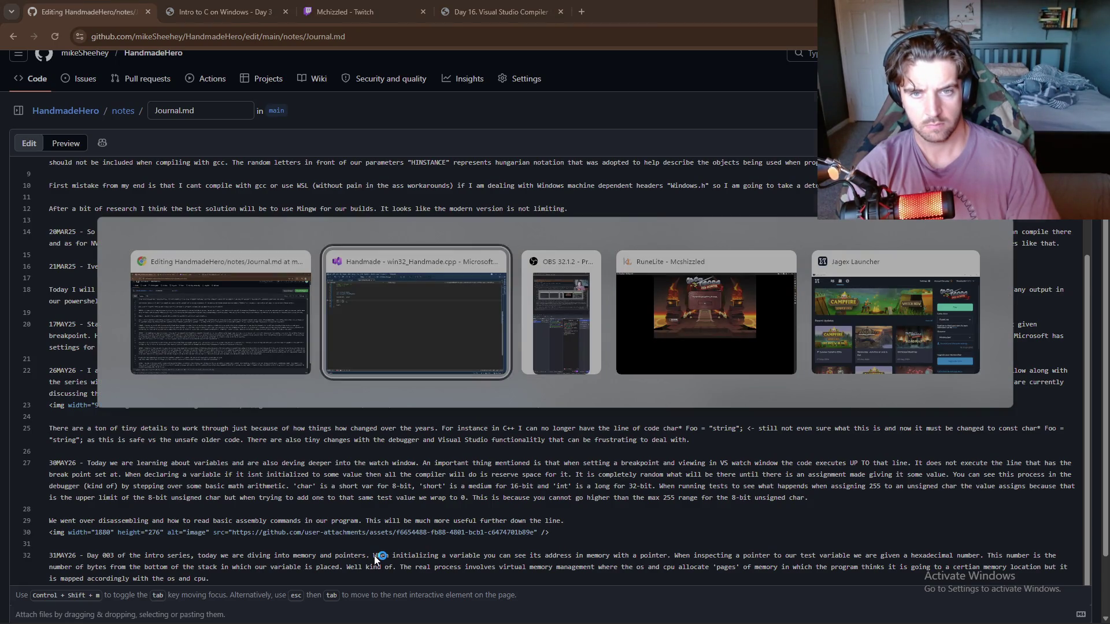
pyautogui.hotkey('alt', 'Tab')
pyautogui.press('Tab')
pyautogui.press('Tab')
pyautogui.press('Tab')
pyautogui.press('Tab')
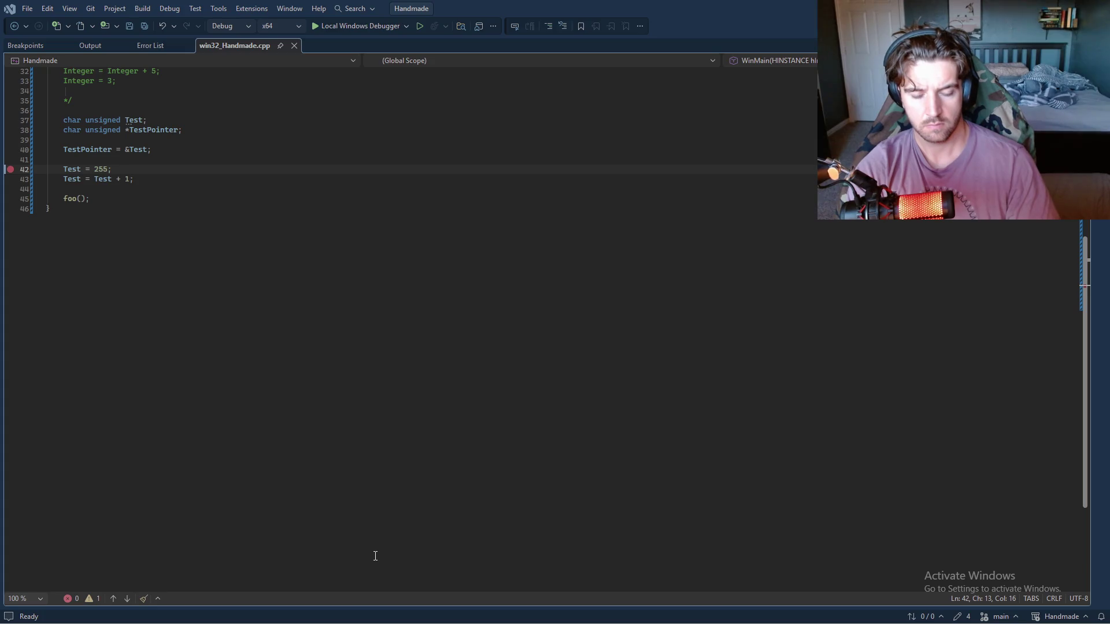
pyautogui.hotkey('alt', 'Tab')
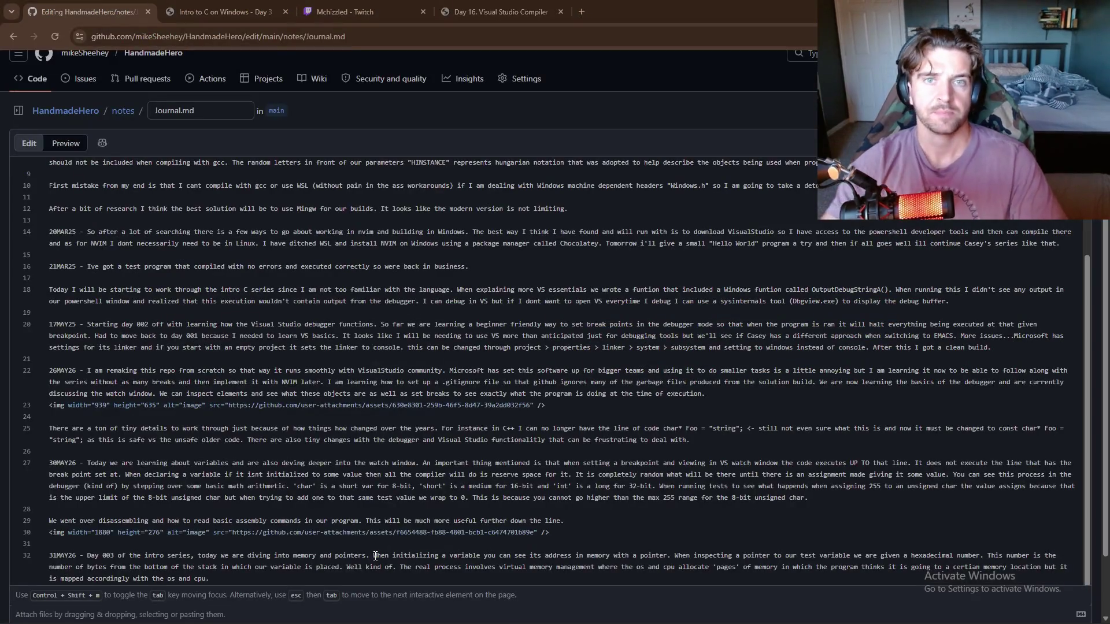
pyautogui.click(220, 11)
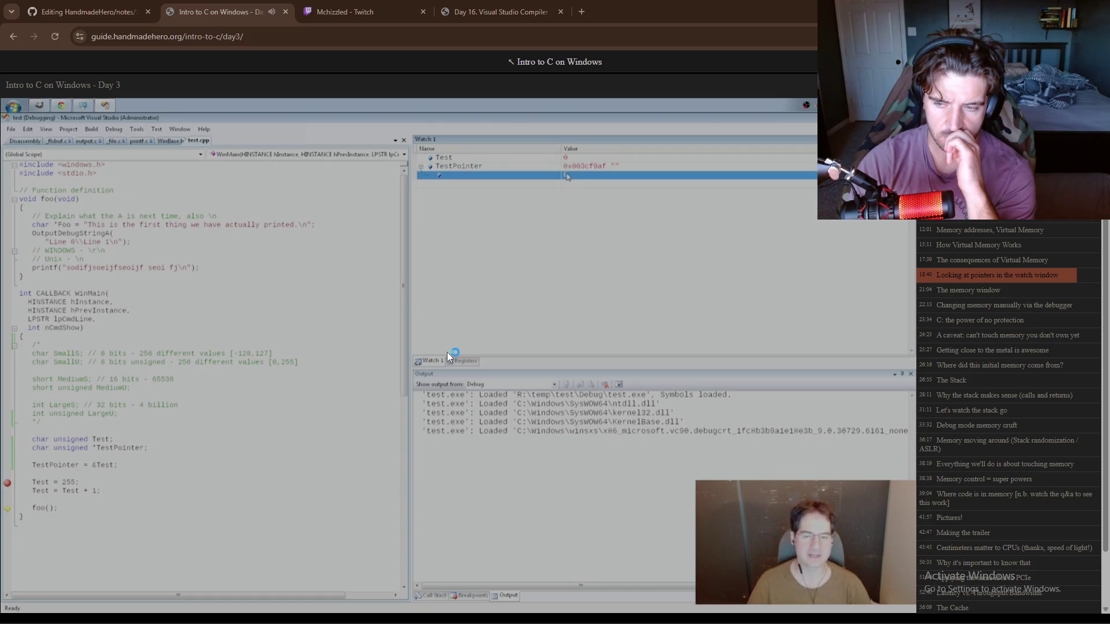
# - Watch the Day 3 video to 'Looking at pointers in the watch window', then return to Visual Studio
pyautogui.moveTo(634, 371)
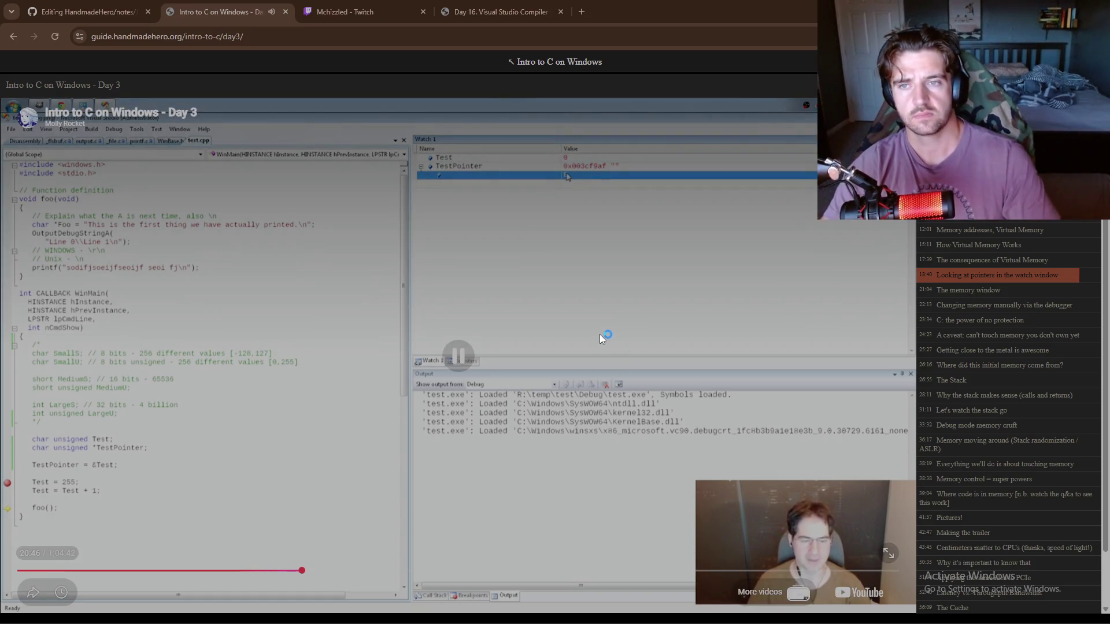
pyautogui.hotkey('alt', 'Tab')
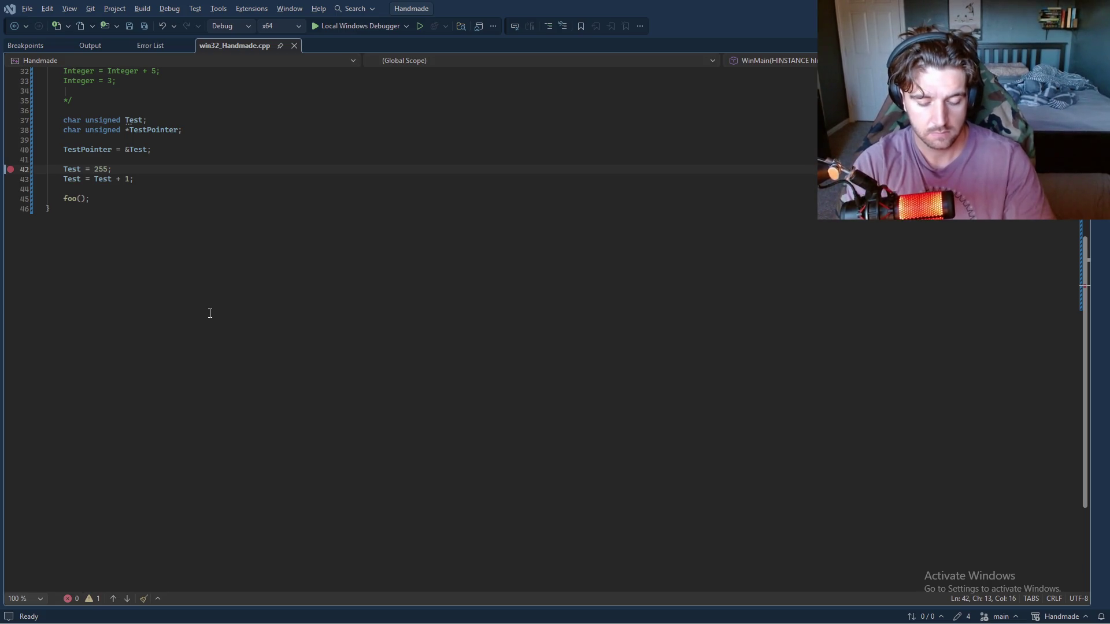
# - Run to the line 42 breakpoint, strip the '(int unsigned)' cast from the TestPointer watch, and expand it
pyautogui.press('F5')
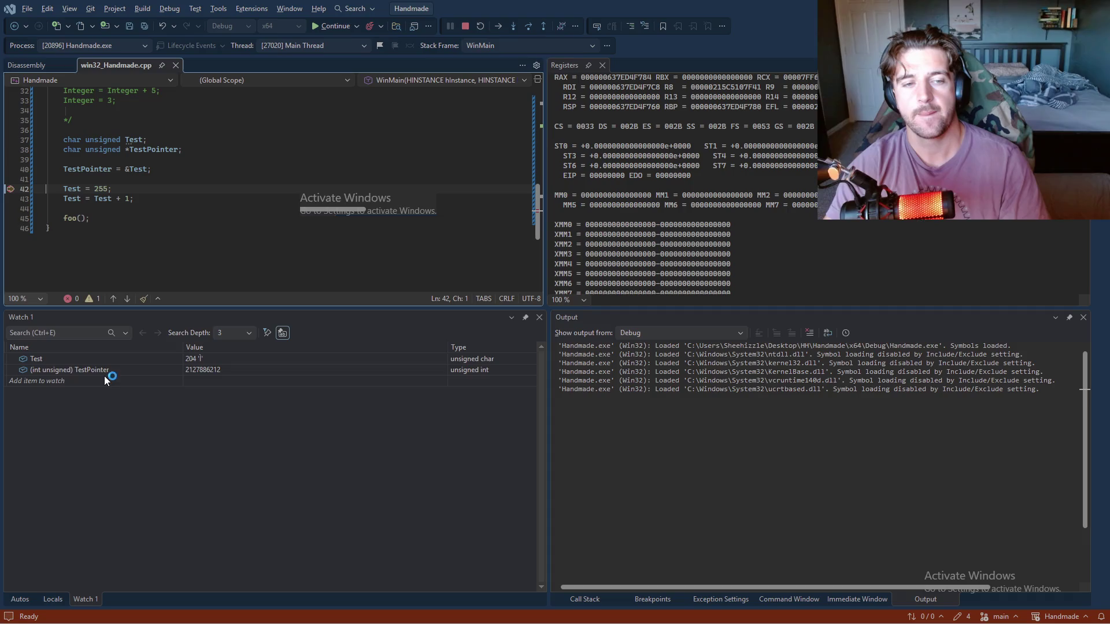
pyautogui.click(11, 371)
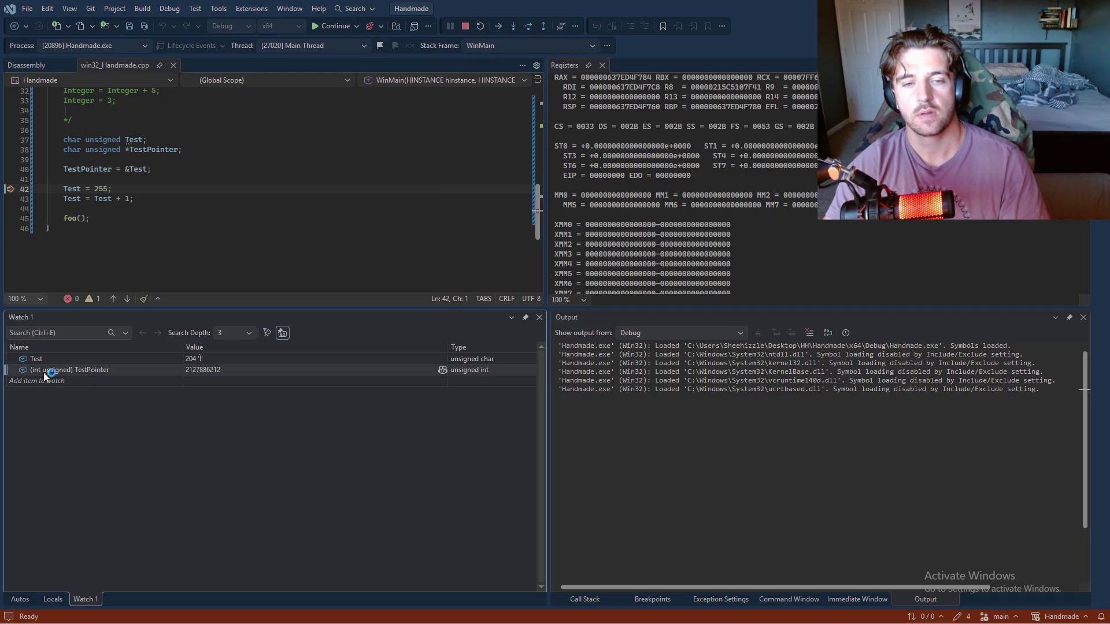
pyautogui.click(75, 370)
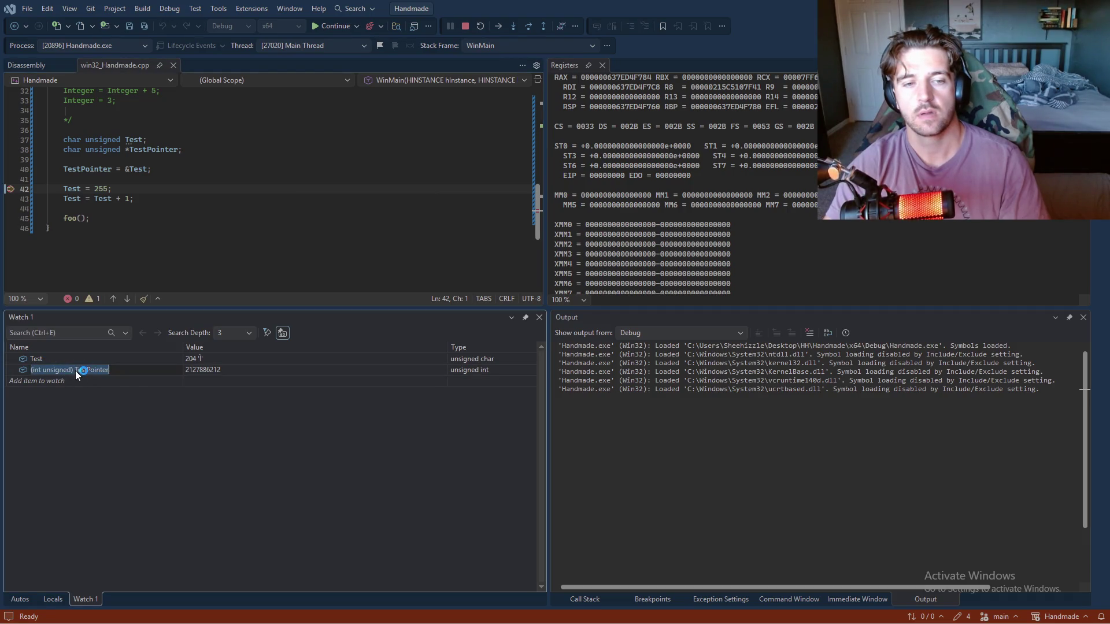
pyautogui.press('BackSpace')
pyautogui.press('BackSpace')
pyautogui.press('BackSpace')
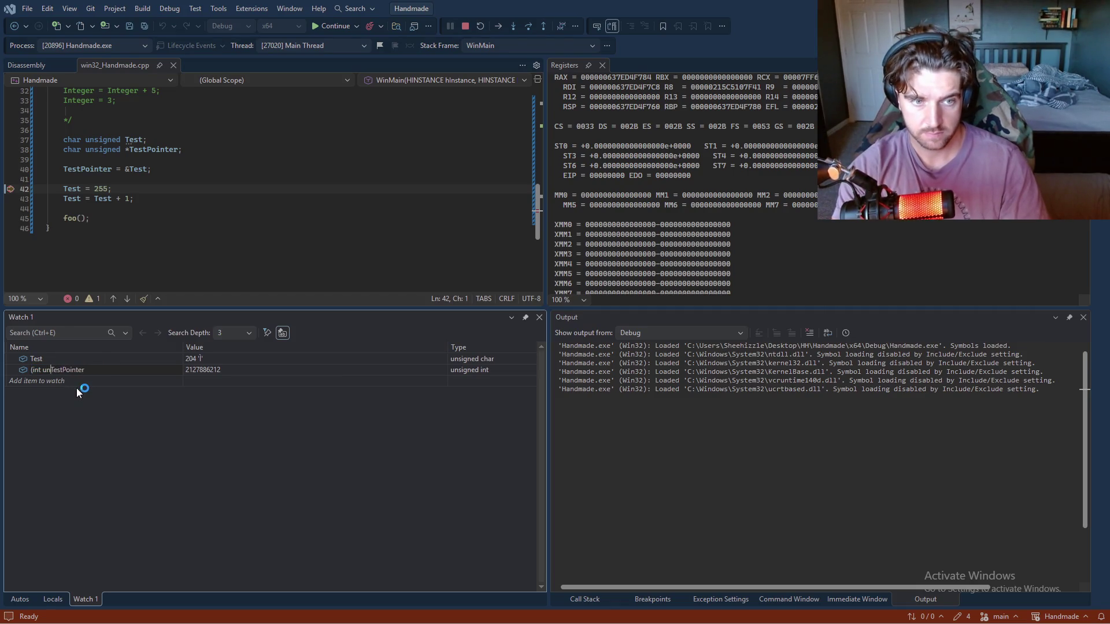
pyautogui.press('BackSpace')
pyautogui.press('BackSpace')
pyautogui.press('BackSpace')
pyautogui.press('Return')
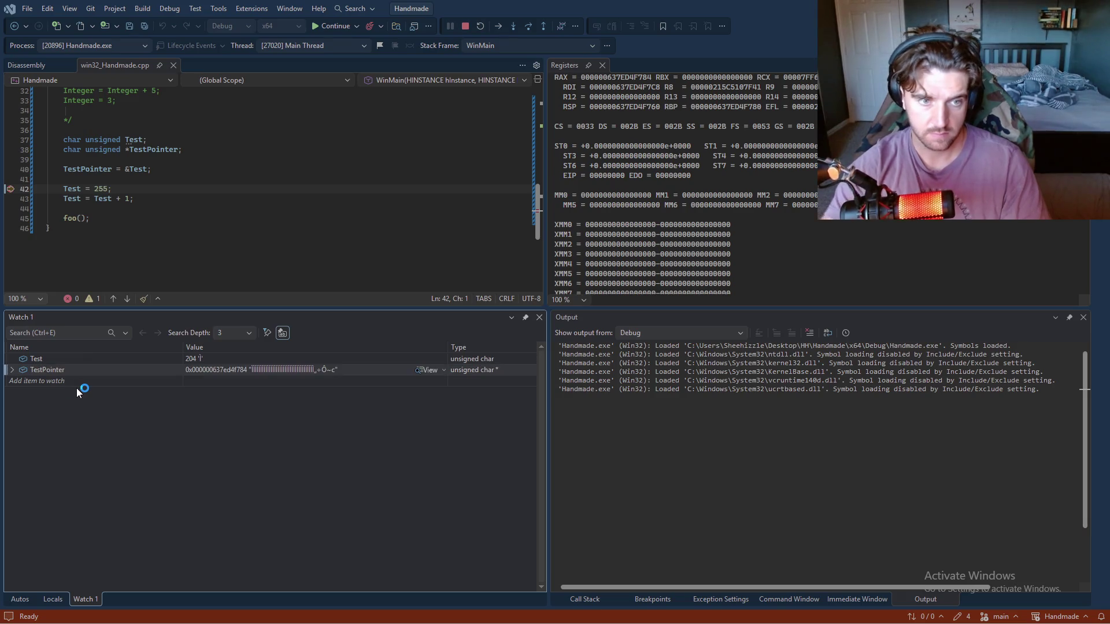
pyautogui.click(12, 370)
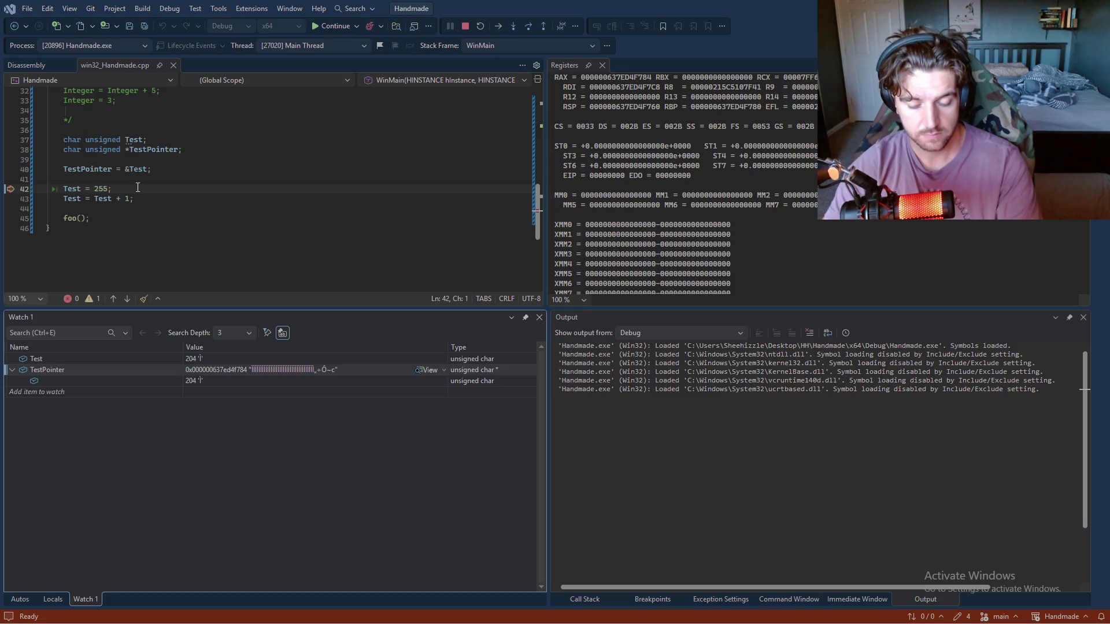
# - Step to line 46 watching TestPointer's target go 255 then 0, then return to the video
pyautogui.press('F10')
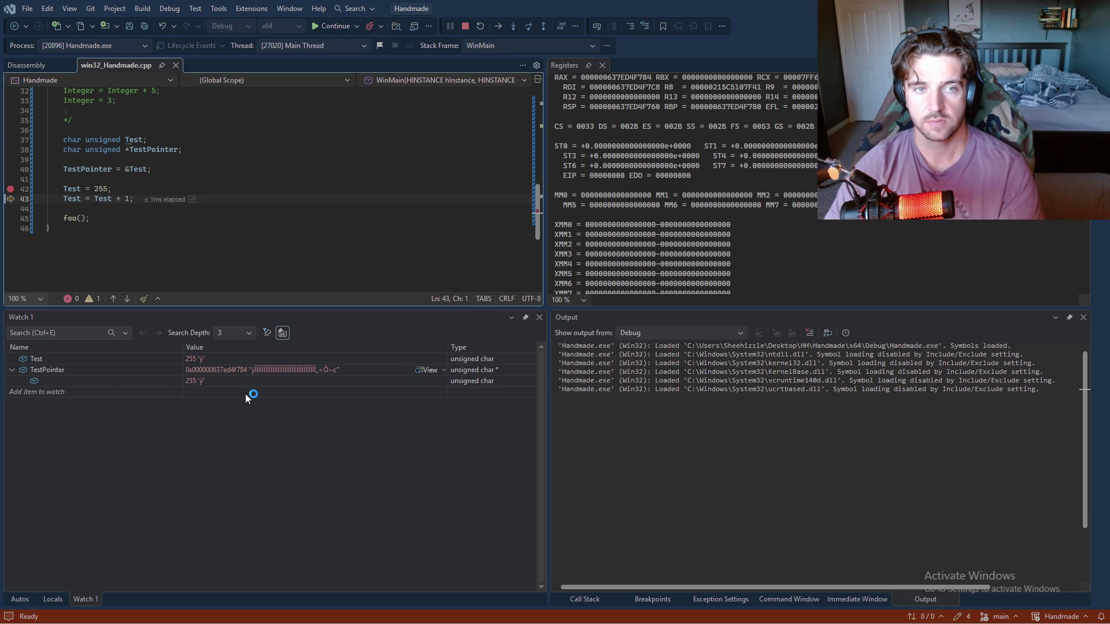
pyautogui.press('F10')
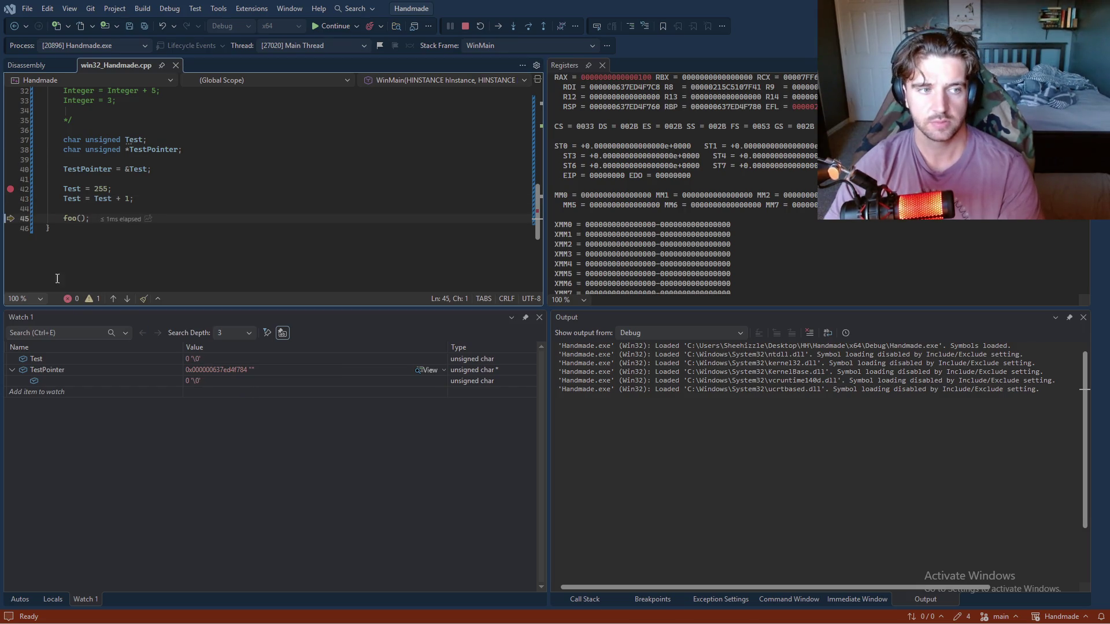
pyautogui.press('F10')
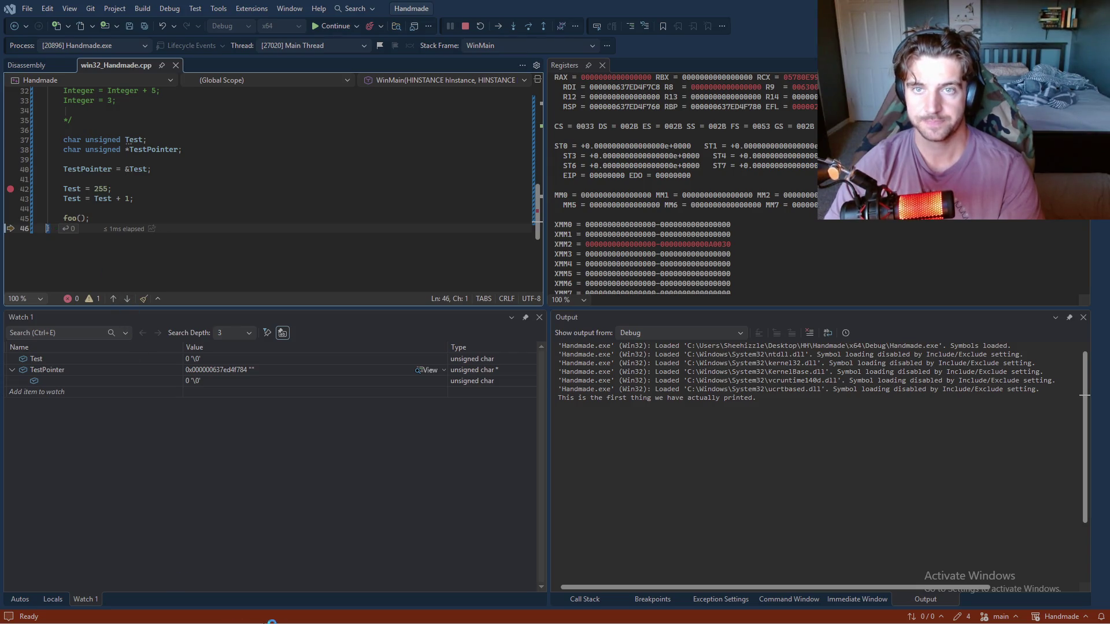
pyautogui.hotkey('alt', 'Tab')
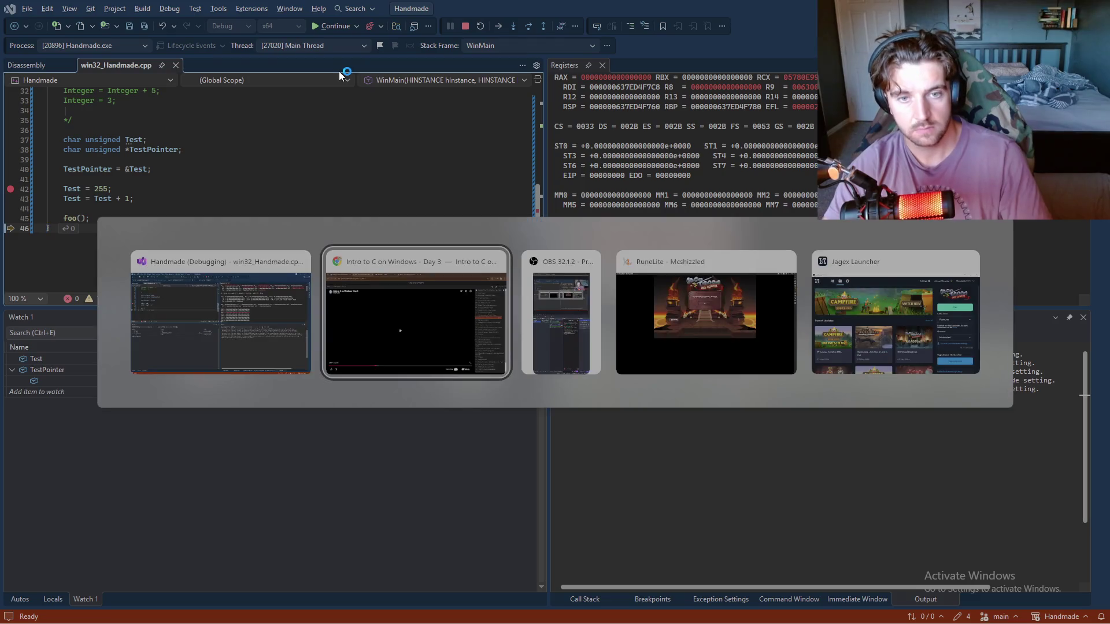
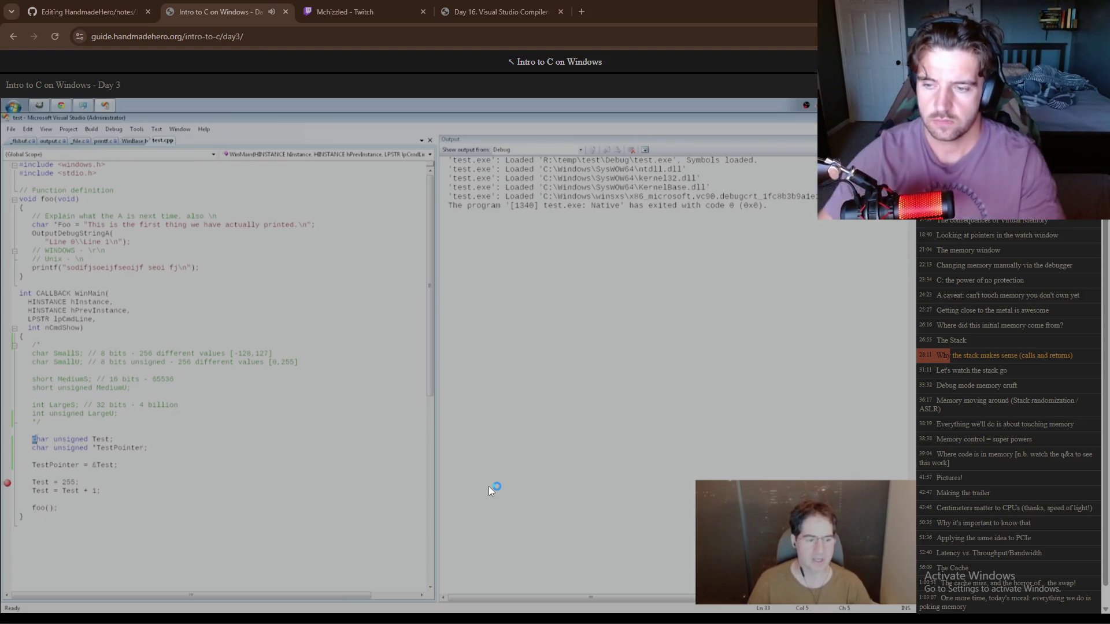
# - Pause the embedded Day 3 lecture video and go back to the Journal.md editor
pyautogui.moveTo(494, 488)
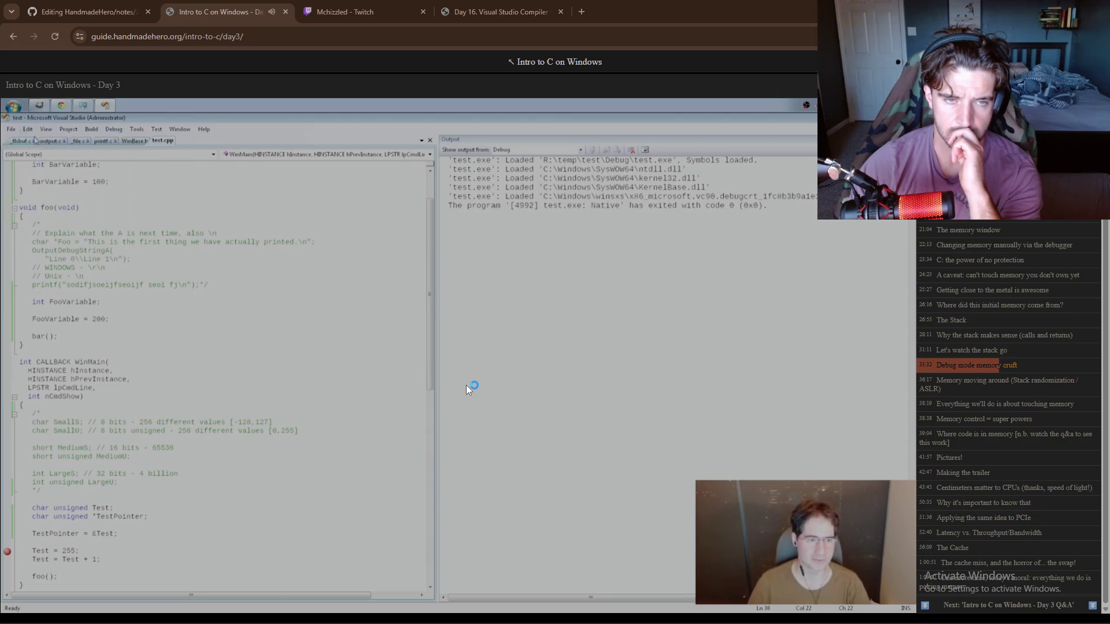
pyautogui.click(466, 385)
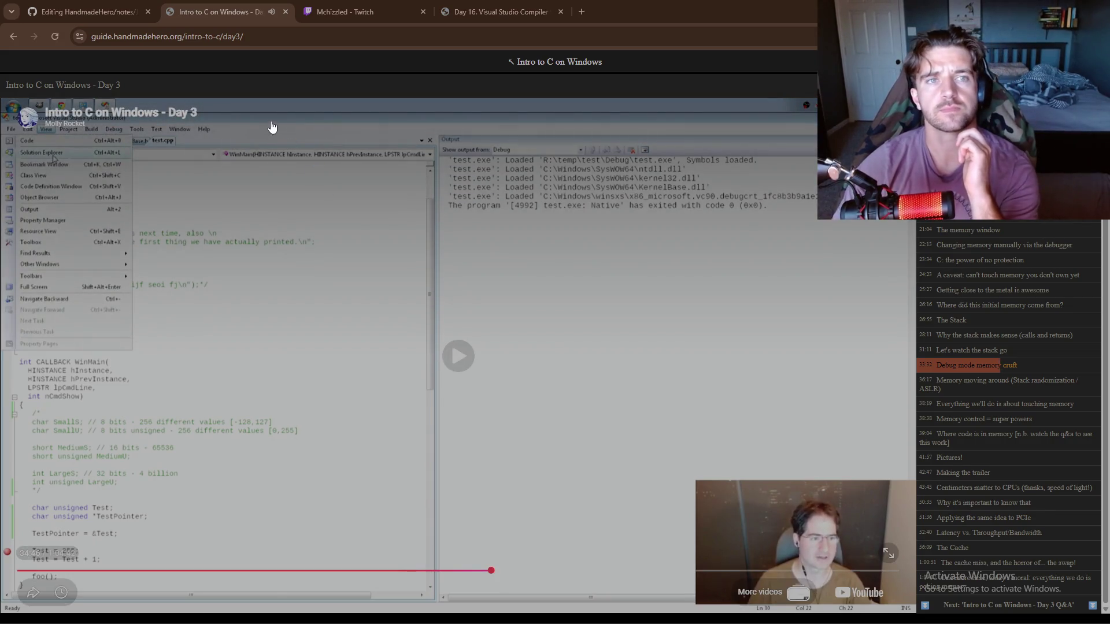
pyautogui.click(87, 11)
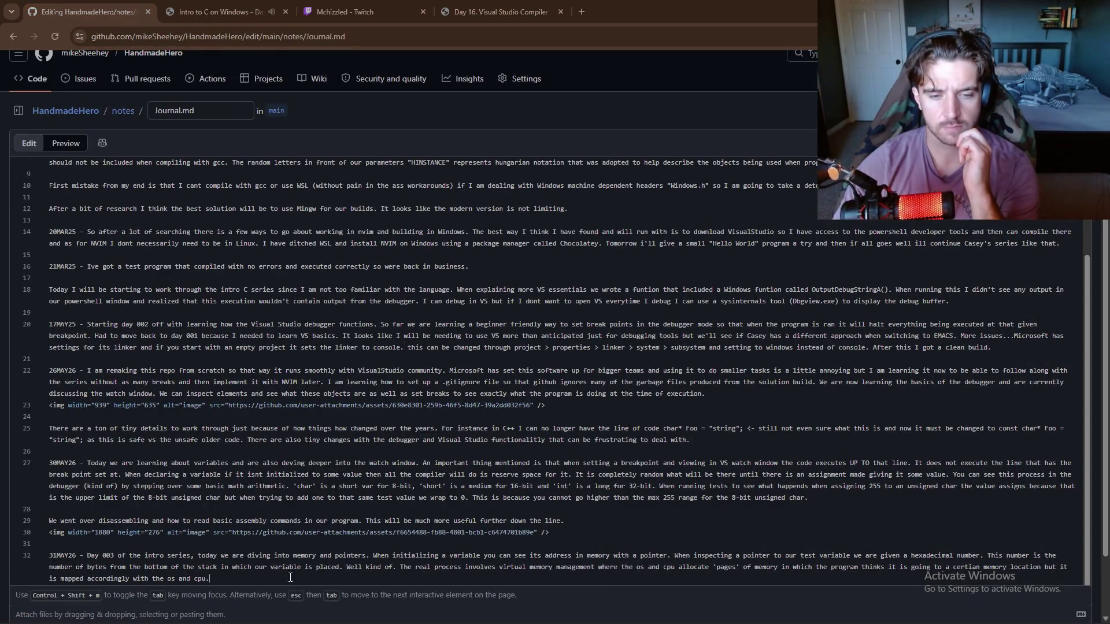
# - Continue line 32 explaining why programs request memory and how the stack grows and shrinks
pyautogui.click(259, 580)
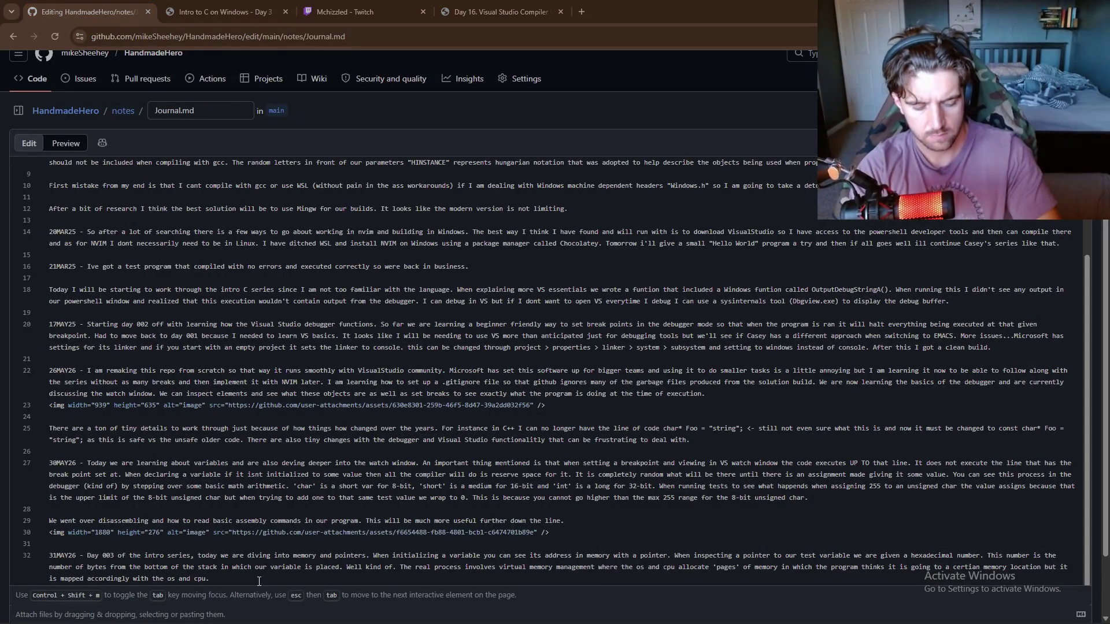
pyautogui.write(' Wh')
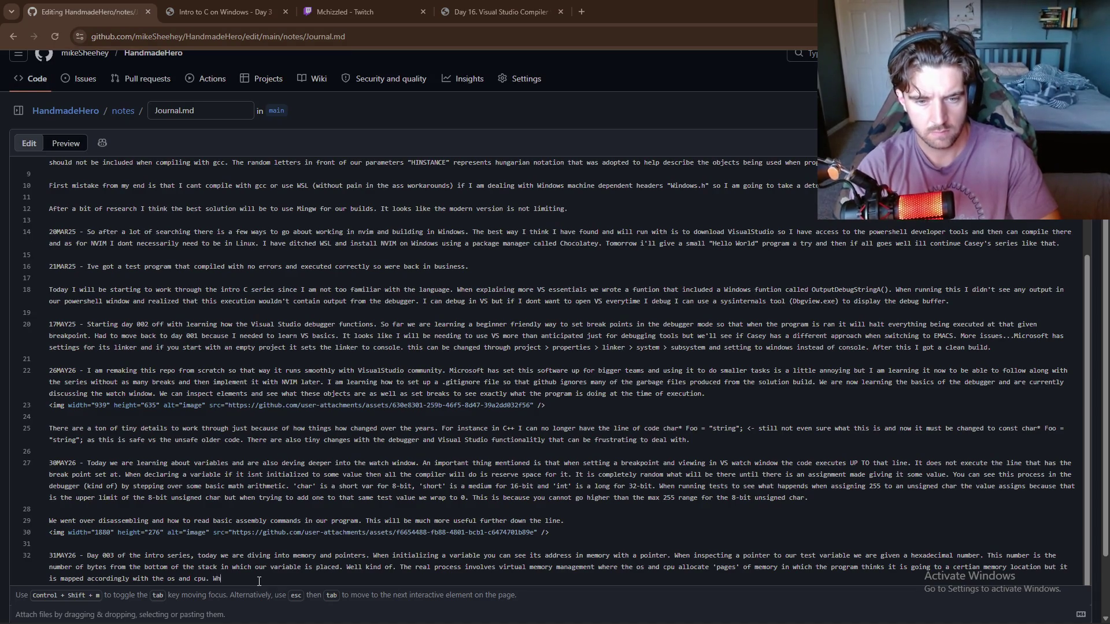
pyautogui.write('en you do no')
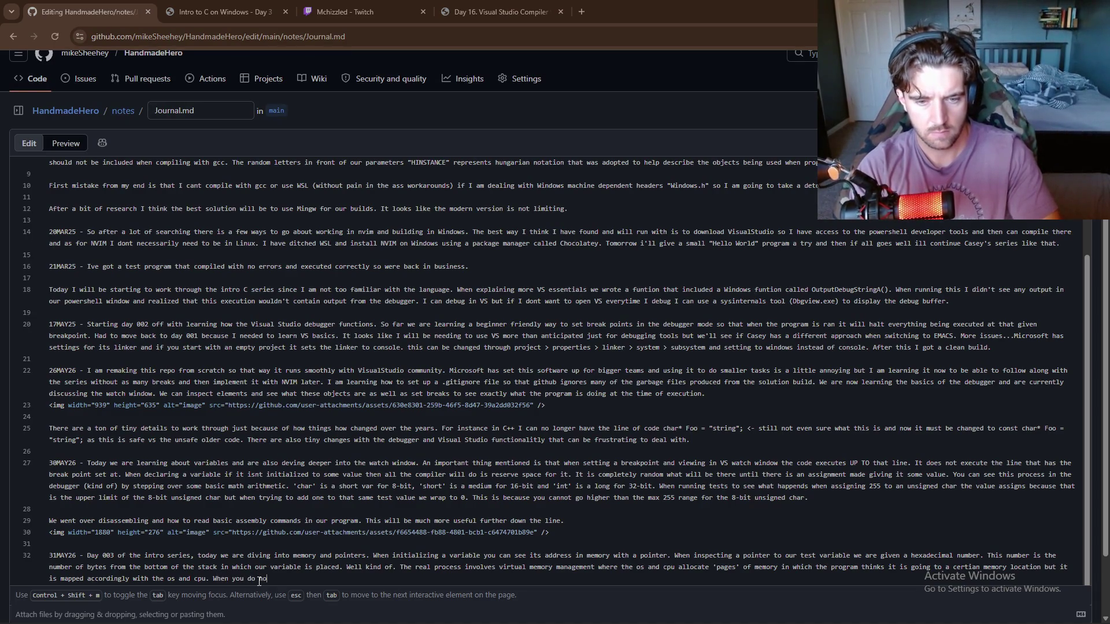
pyautogui.write('t spec')
pyautogui.write('ifically a')
pyautogui.write('sk fo')
pyautogui.write('r memor')
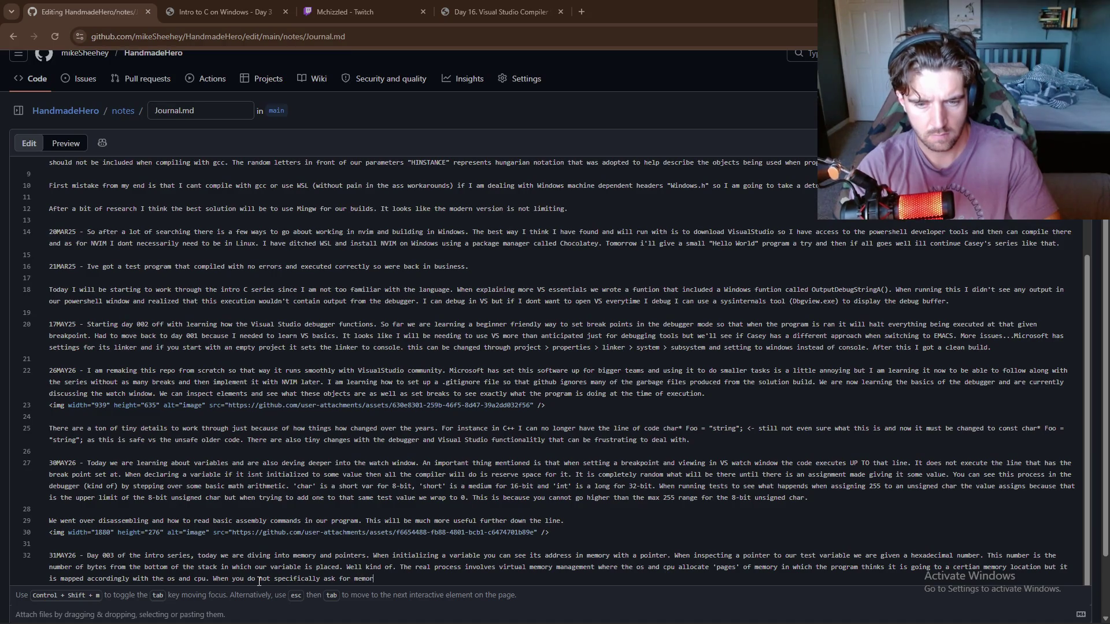
pyautogui.write('y thy and are')
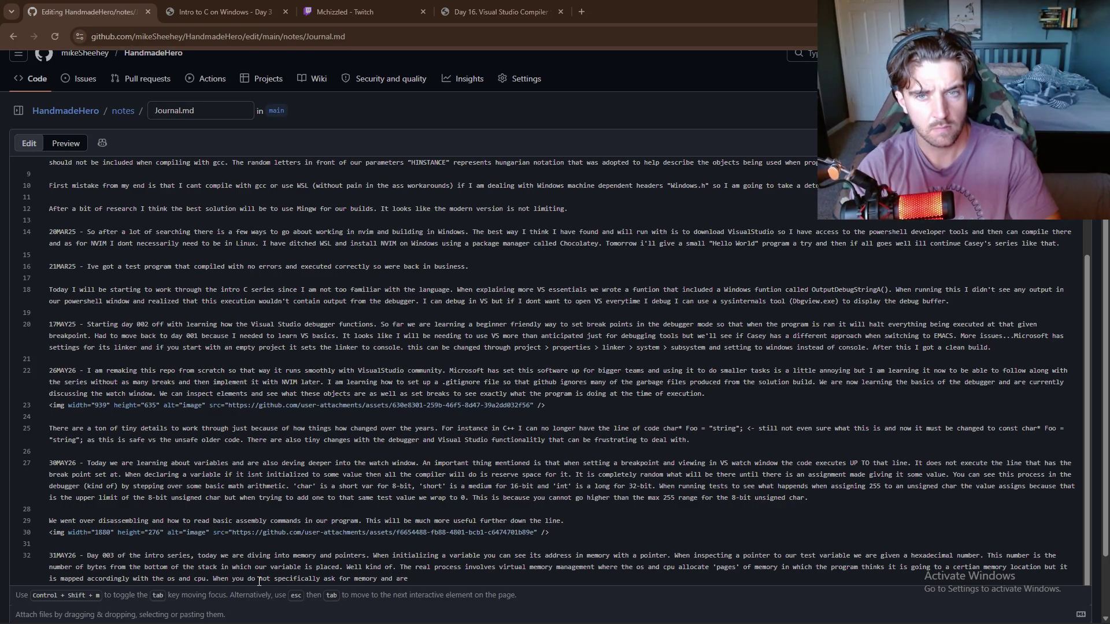
pyautogui.write(' creating')
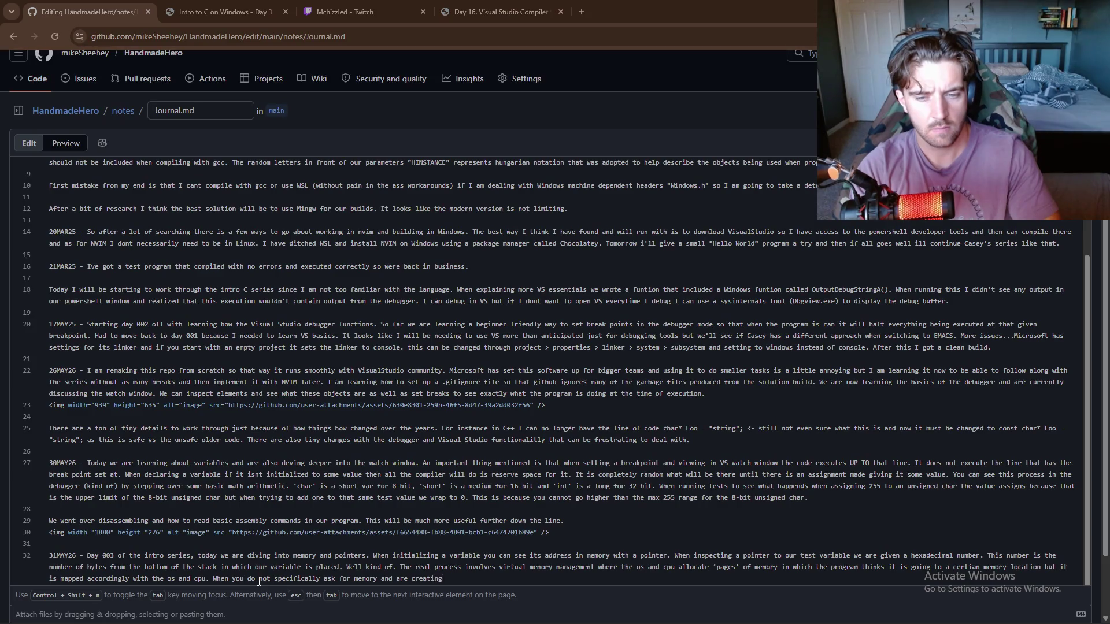
pyautogui.write(' variables')
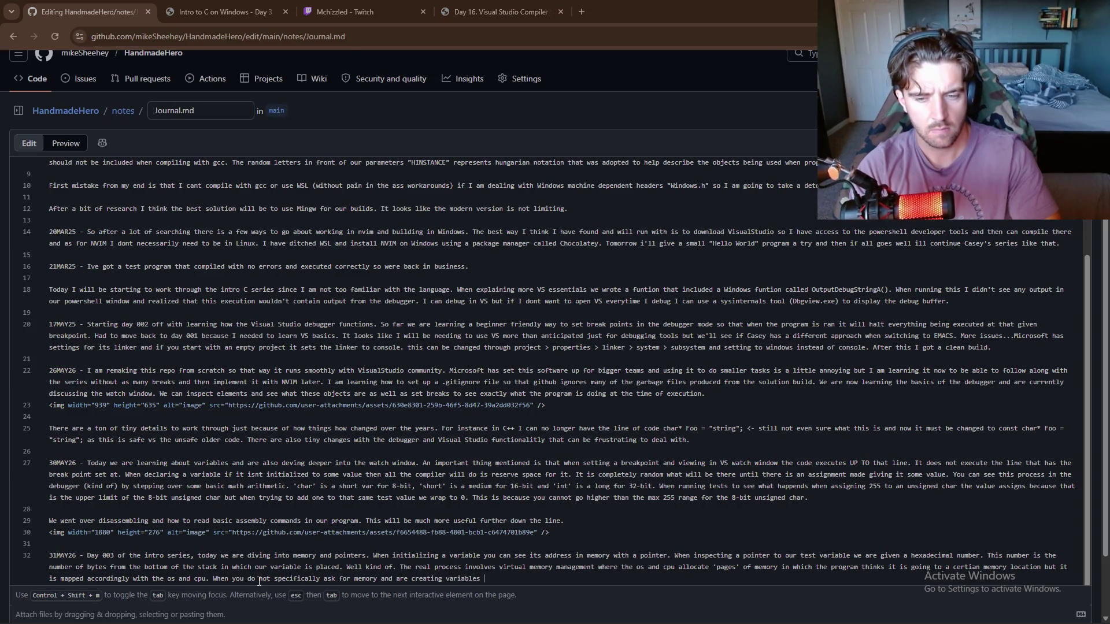
pyautogui.write('ram the op')
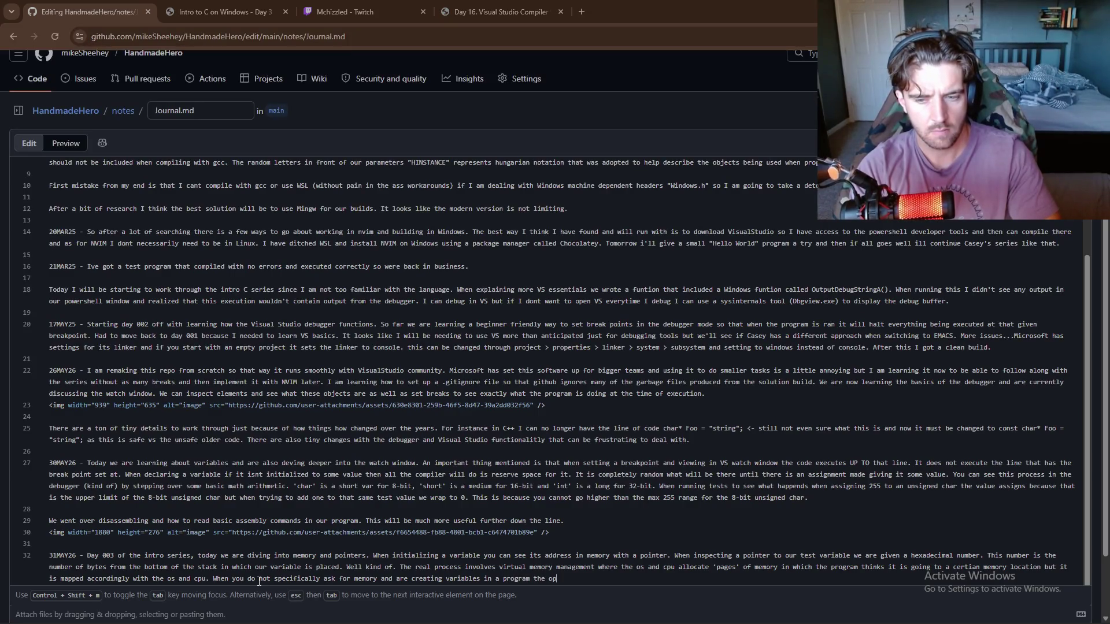
pyautogui.press('BackSpace')
pyautogui.write('s wh')
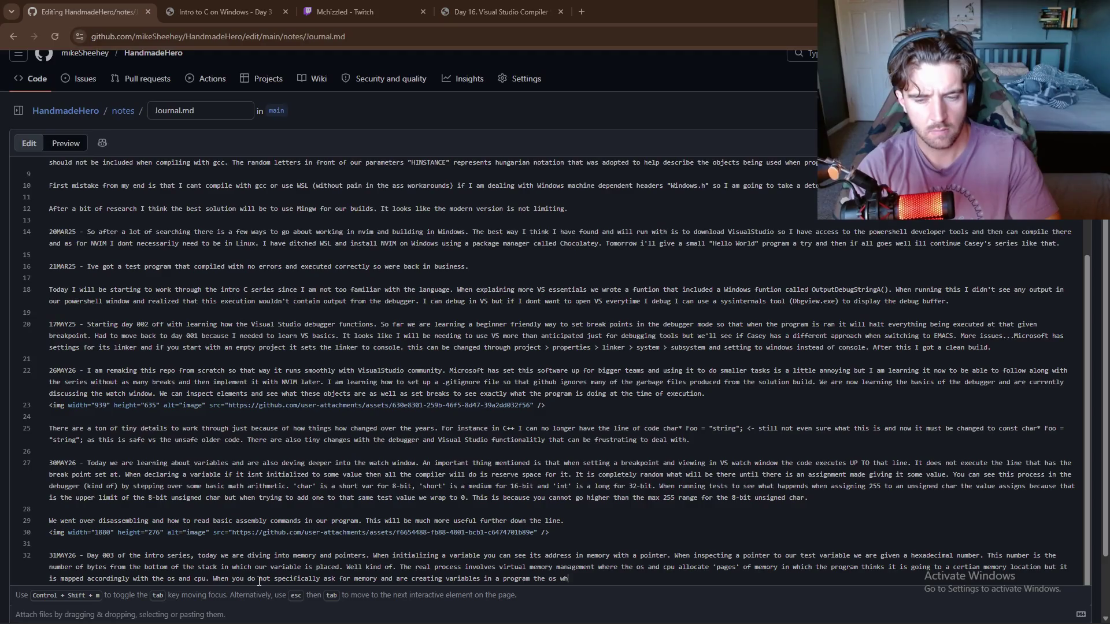
pyautogui.write('illassig')
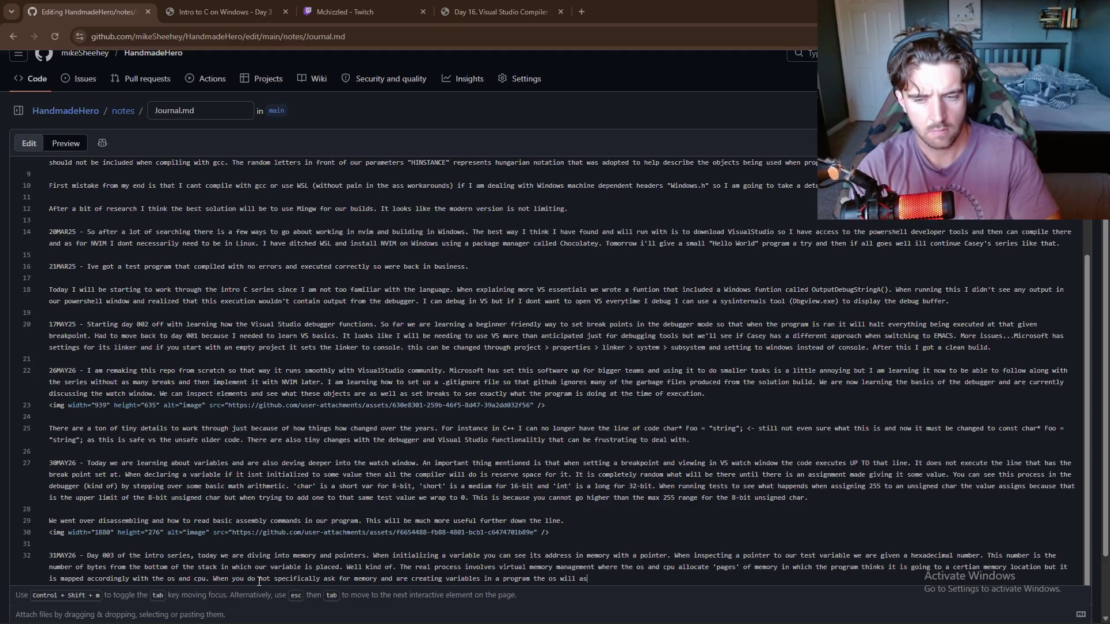
pyautogui.write('you ')
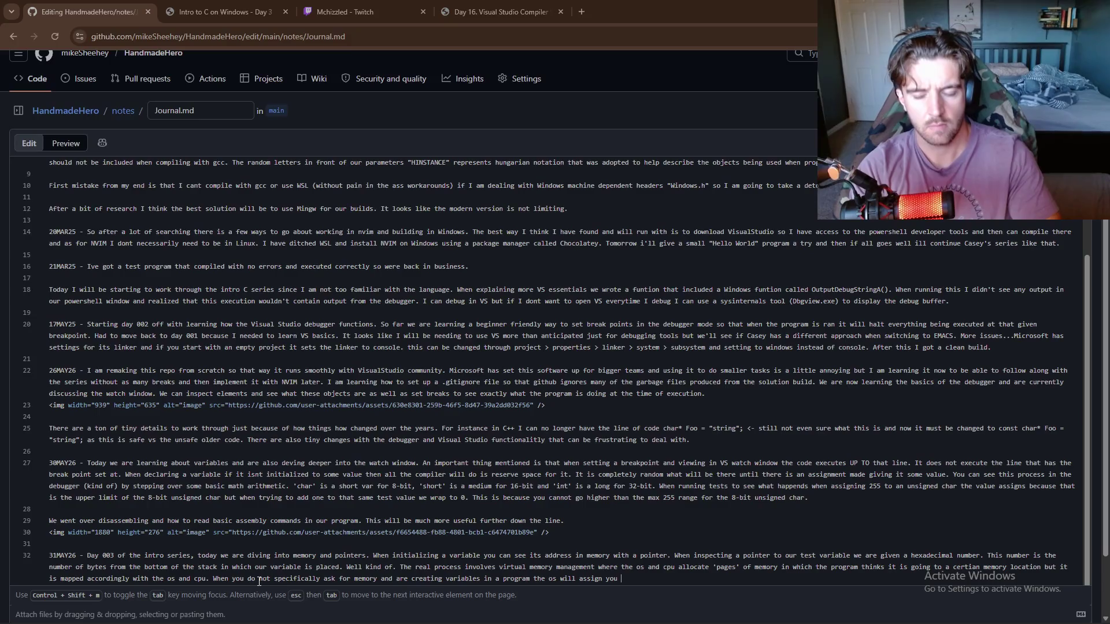
pyautogui.write('som parstat')
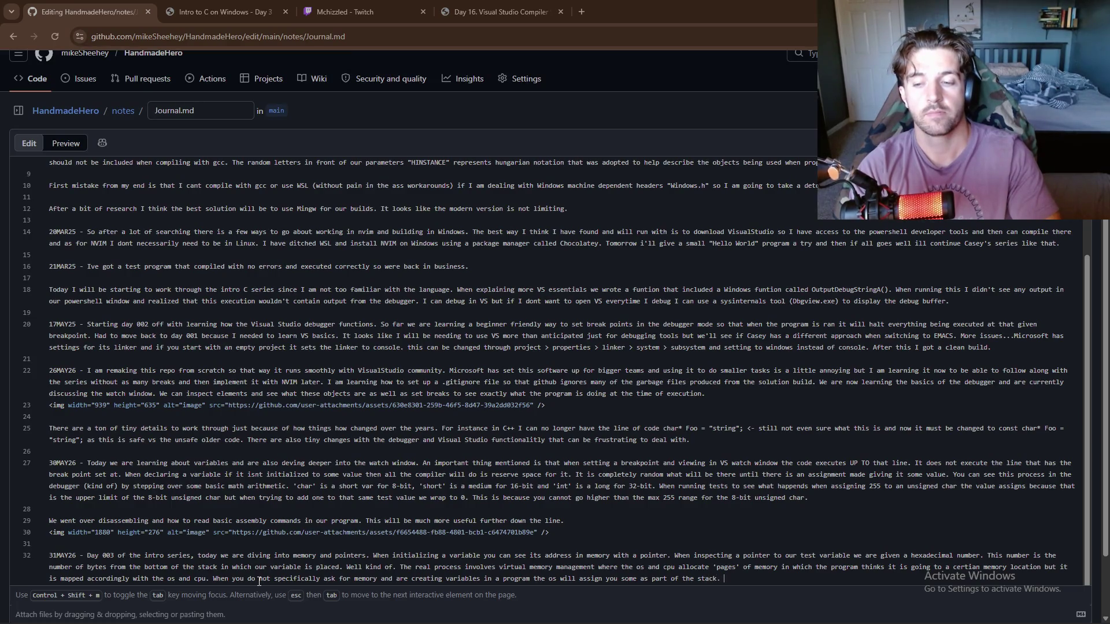
pyautogui.write(' The sta')
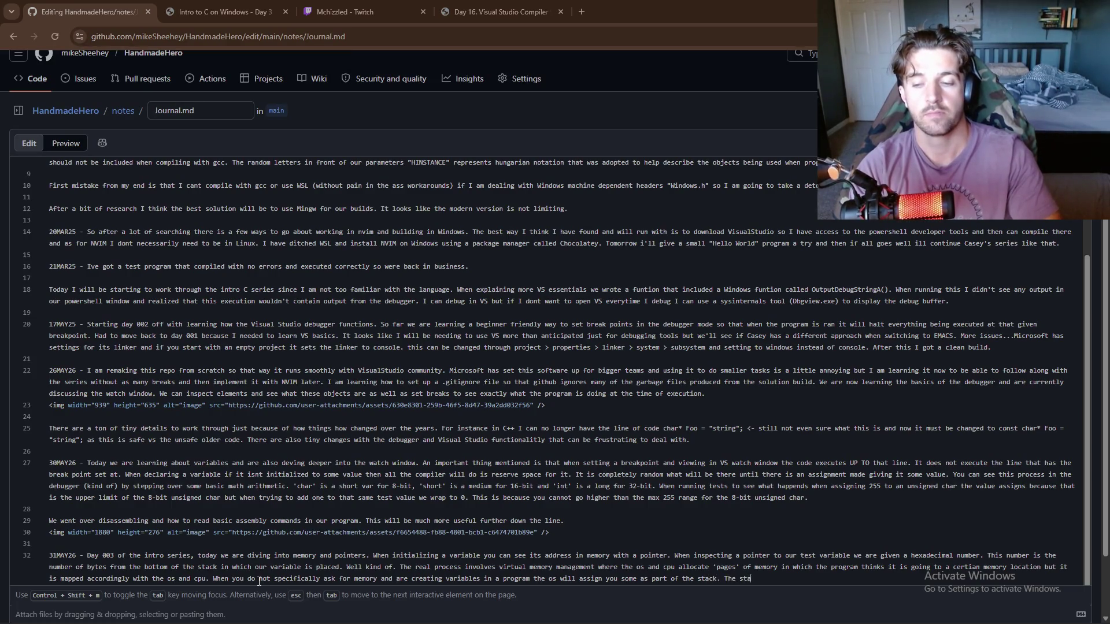
pyautogui.write('ck ork')
pyautogui.write('by cycling t')
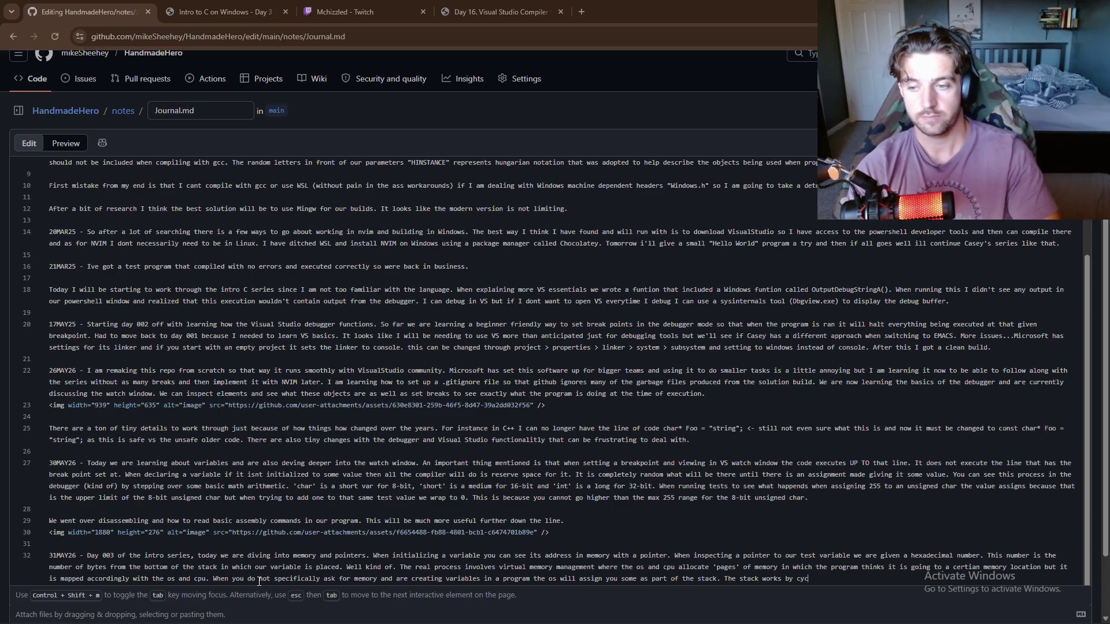
pyautogui.write('h')
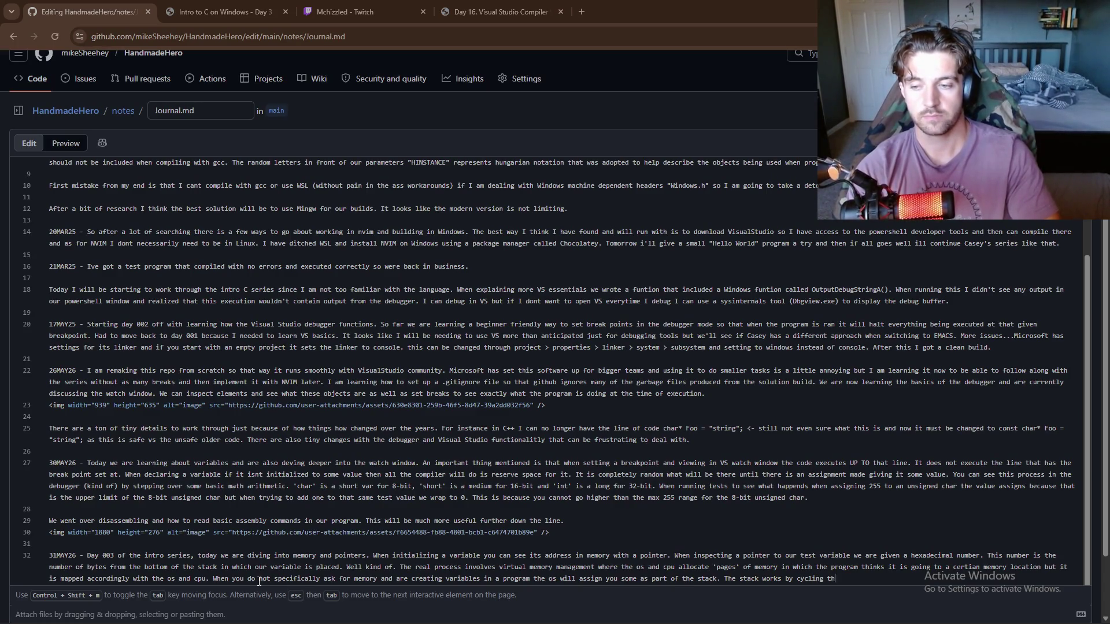
pyautogui.write('rough win')
pyautogui.write('hrinking')
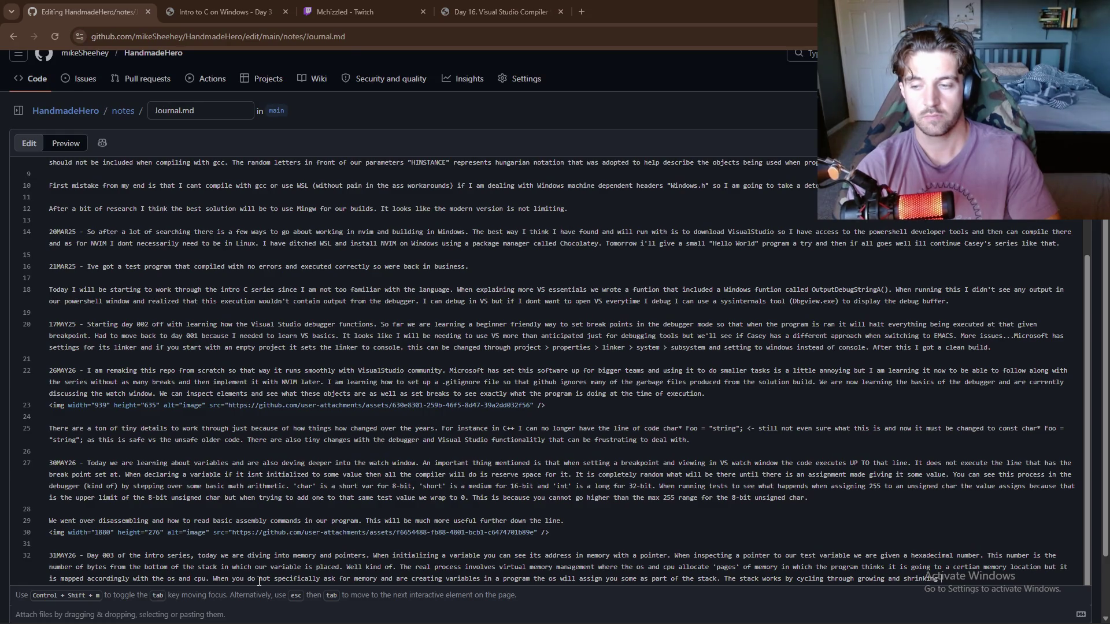
pyautogui.write(' and')
pyautogui.press('BackSpace')
pyautogui.press('BackSpace')
pyautogui.press('BackSpace')
# - Describe the stack as a russian nesting doll mechanism that spits out memory as needed
pyautogui.write('memory whil')
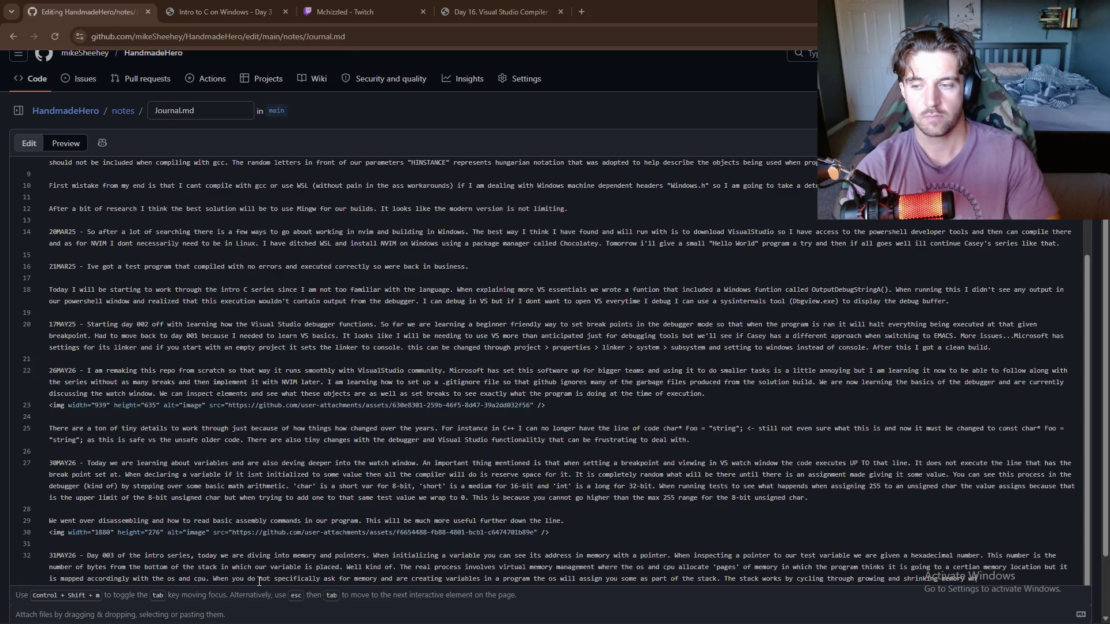
pyautogui.write("e keeping the 'middle por")
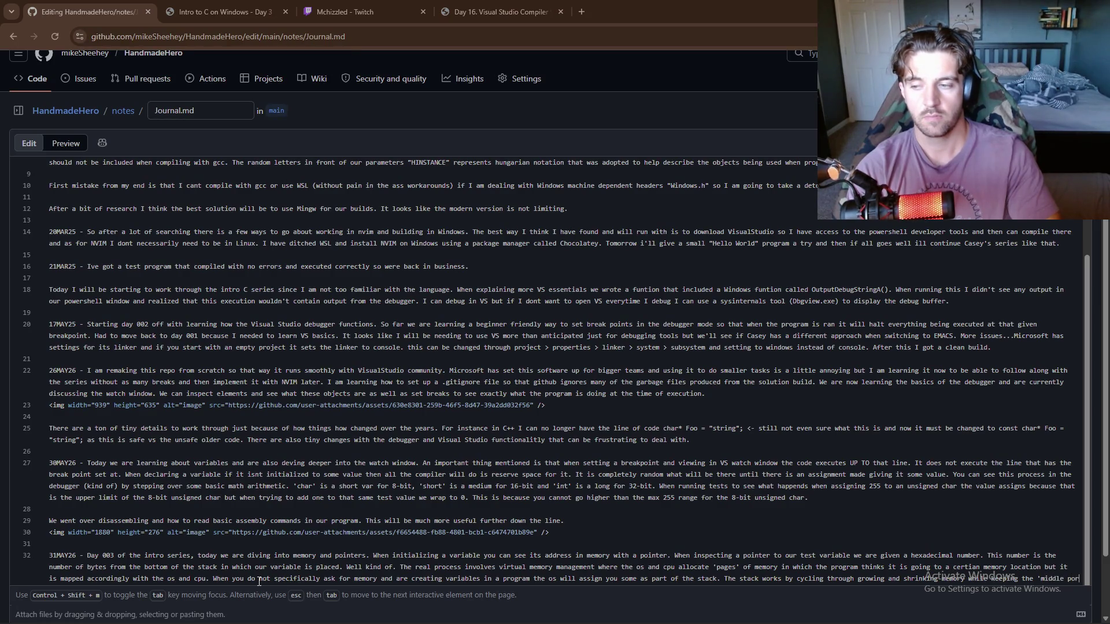
pyautogui.write("tion'")
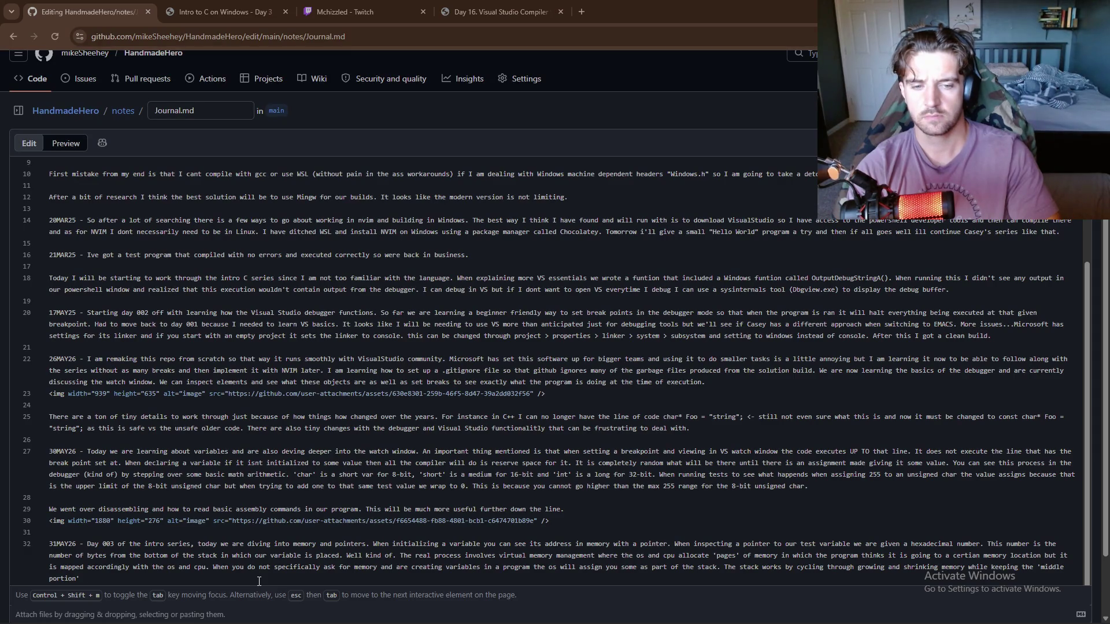
pyautogui.write(' to build a sort of ')
pyautogui.write('russian ')
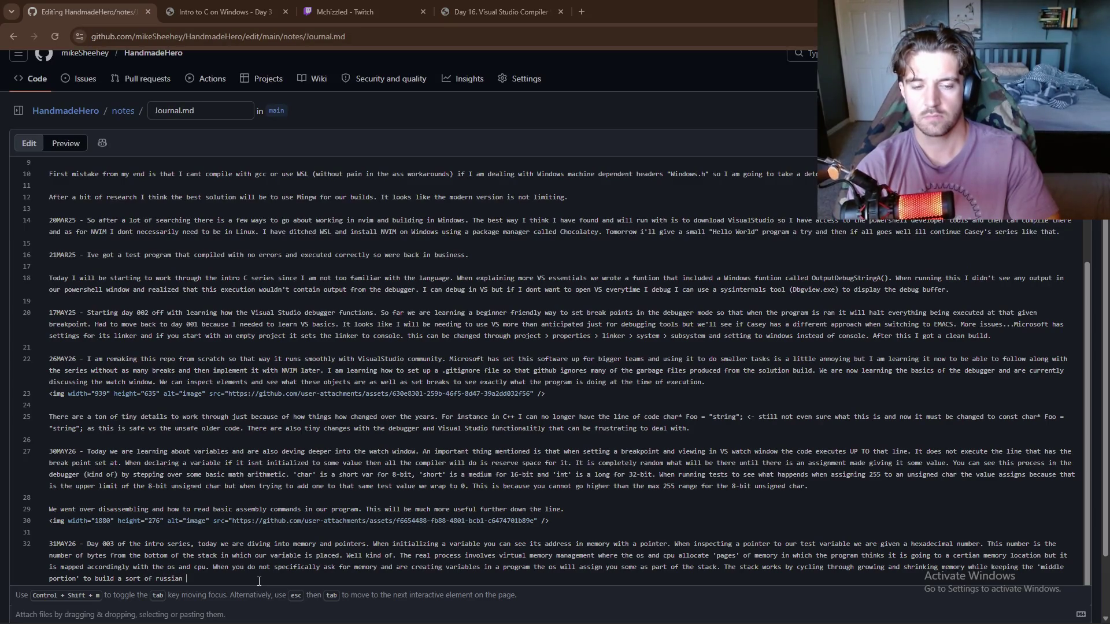
pyautogui.write('nesting')
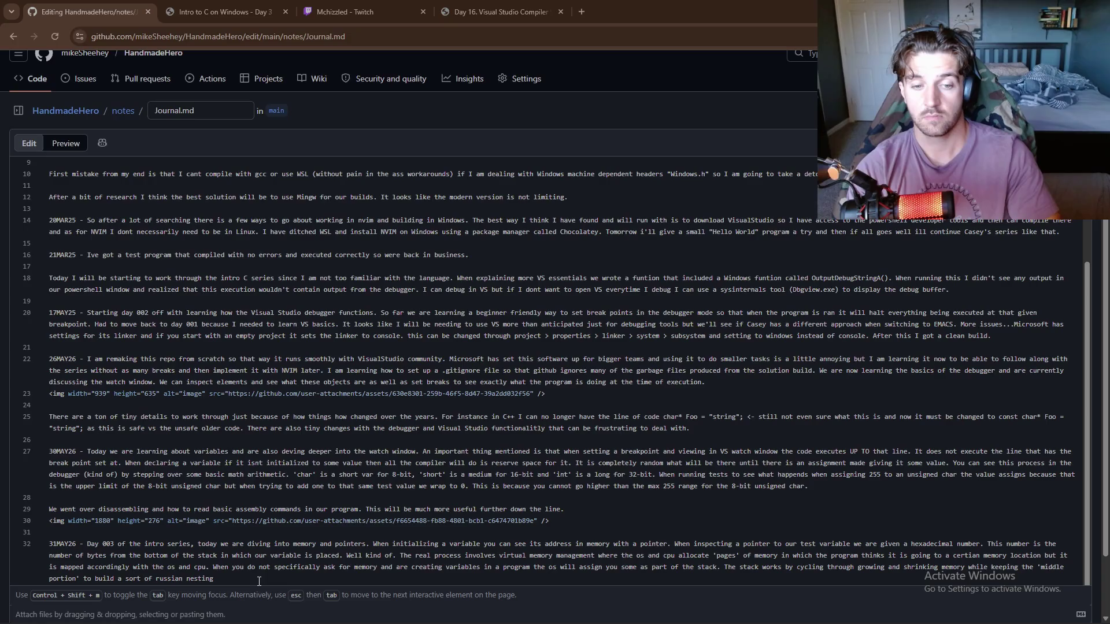
pyautogui.write(' doll mechanism that ')
pyautogui.write('spits out')
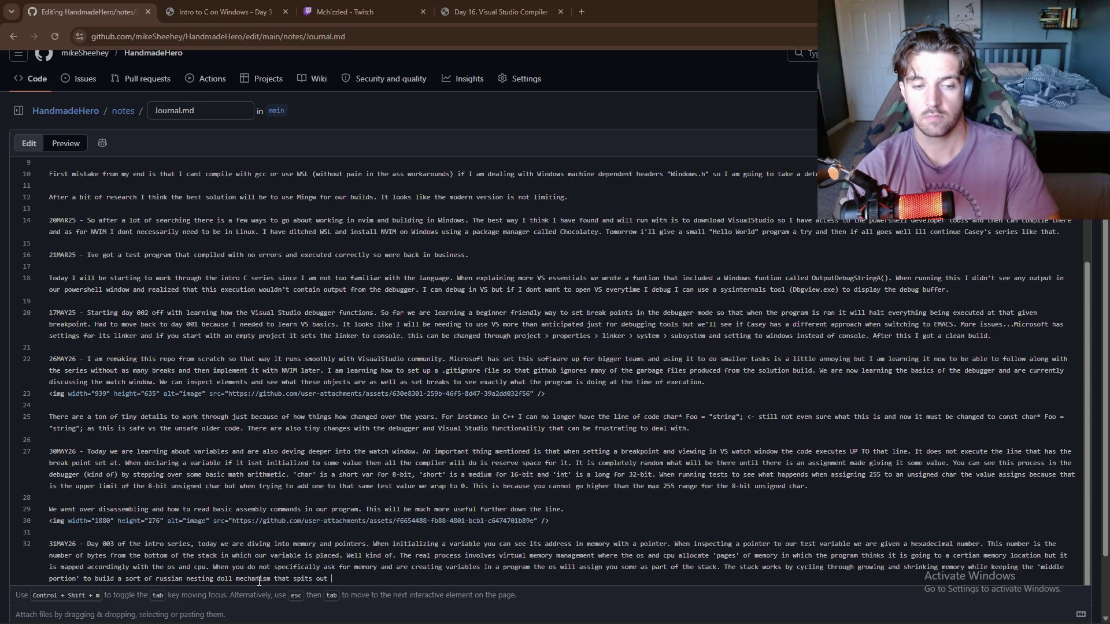
pyautogui.write('pecial')
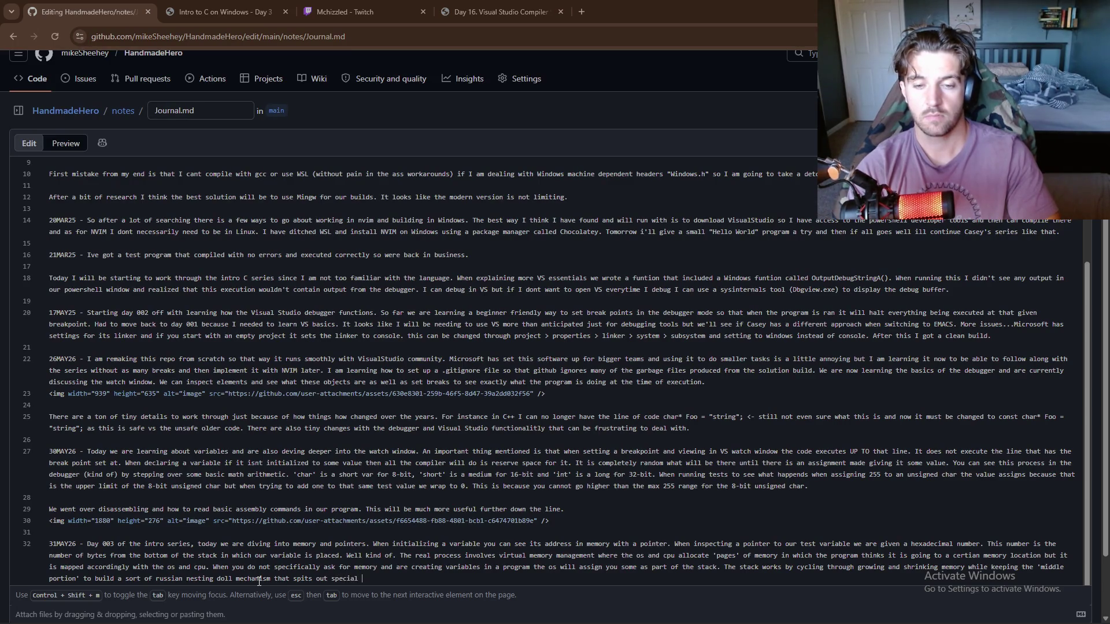
pyautogui.press('BackSpace')
pyautogui.press('BackSpace')
pyautogui.press('BackSpace')
pyautogui.write('memory as need')
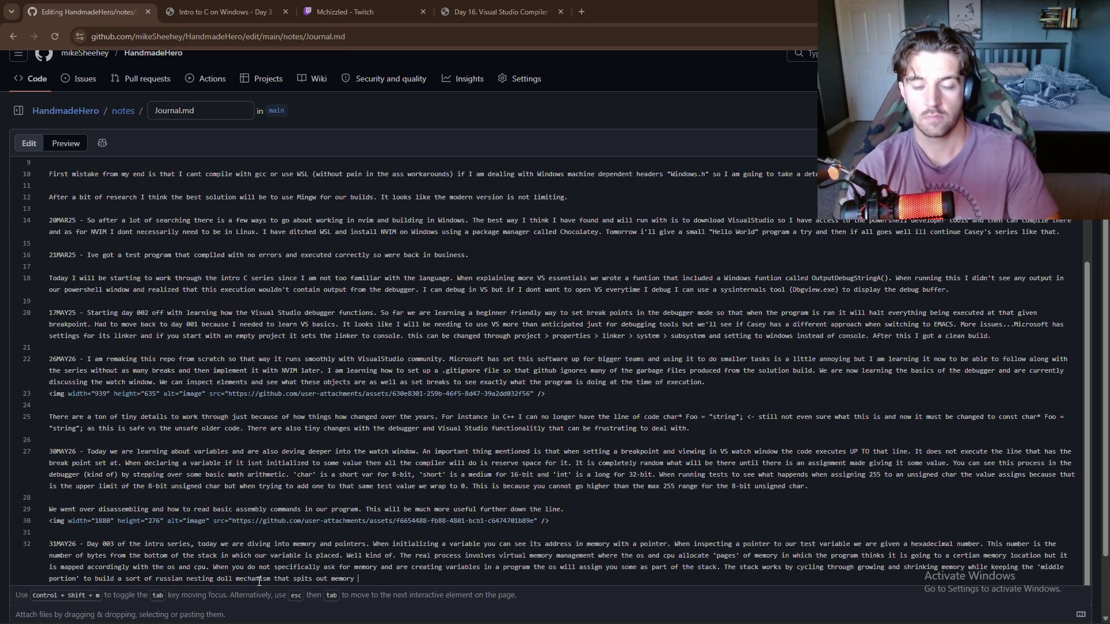
pyautogui.write('ed. ')
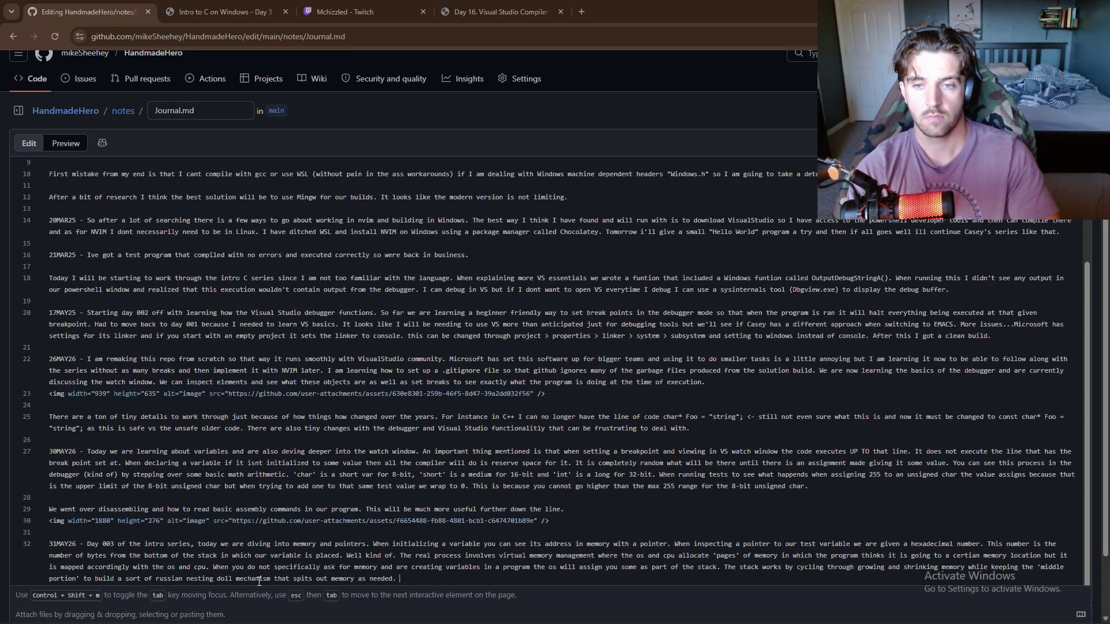
pyautogui.write('This mem')
pyautogui.write('ory')
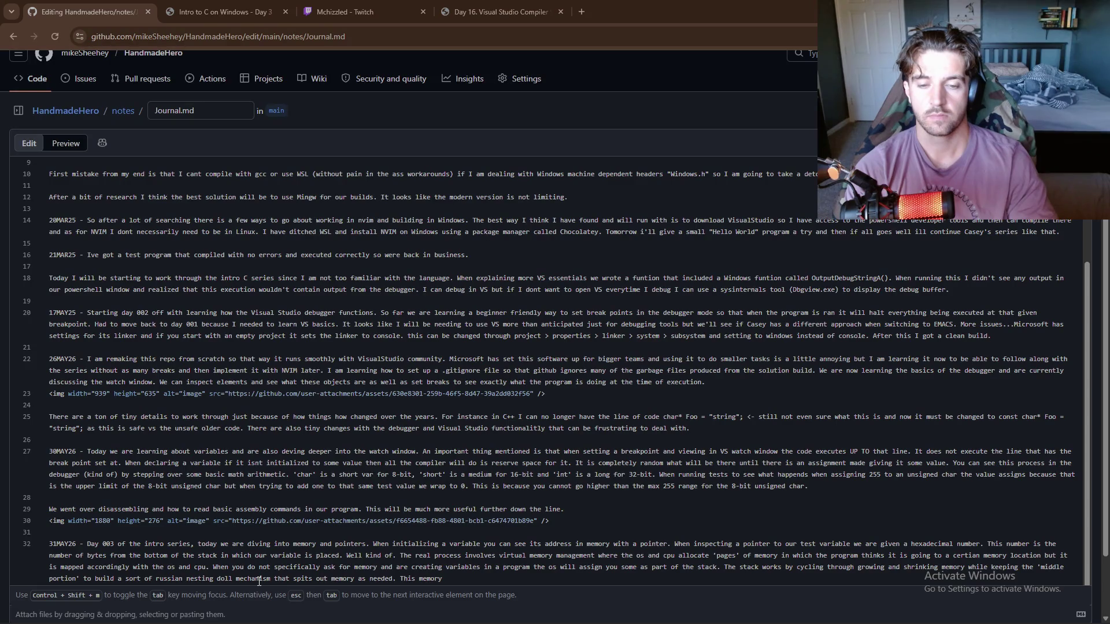
pyautogui.press('BackSpace')
pyautogui.press('BackSpace')
pyautogui.press('BackSpace')
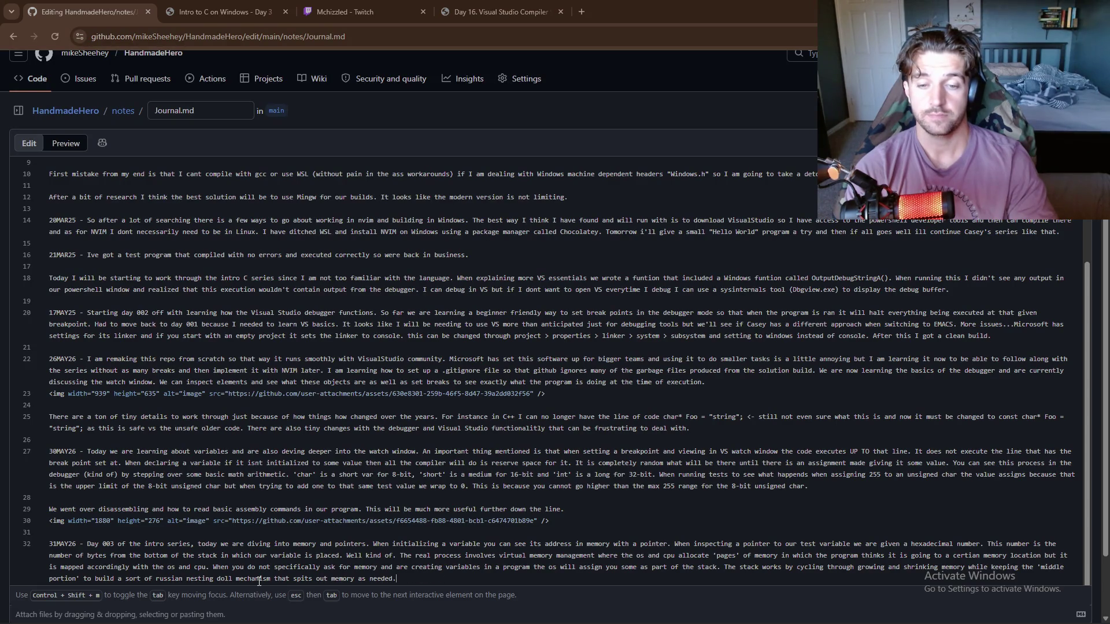
pyautogui.hotkey('alt', 'Tab')
pyautogui.hotkey('alt', 'Tab')
pyautogui.hotkey('alt', 'Tab')
pyautogui.hotkey('alt', 'Tab')
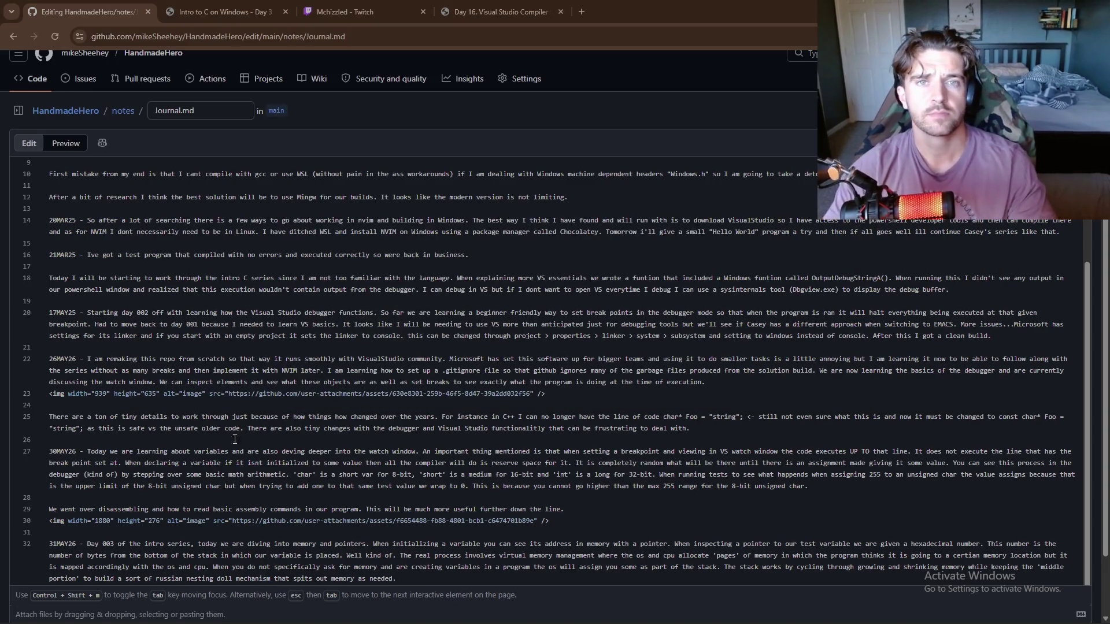
pyautogui.click(220, 11)
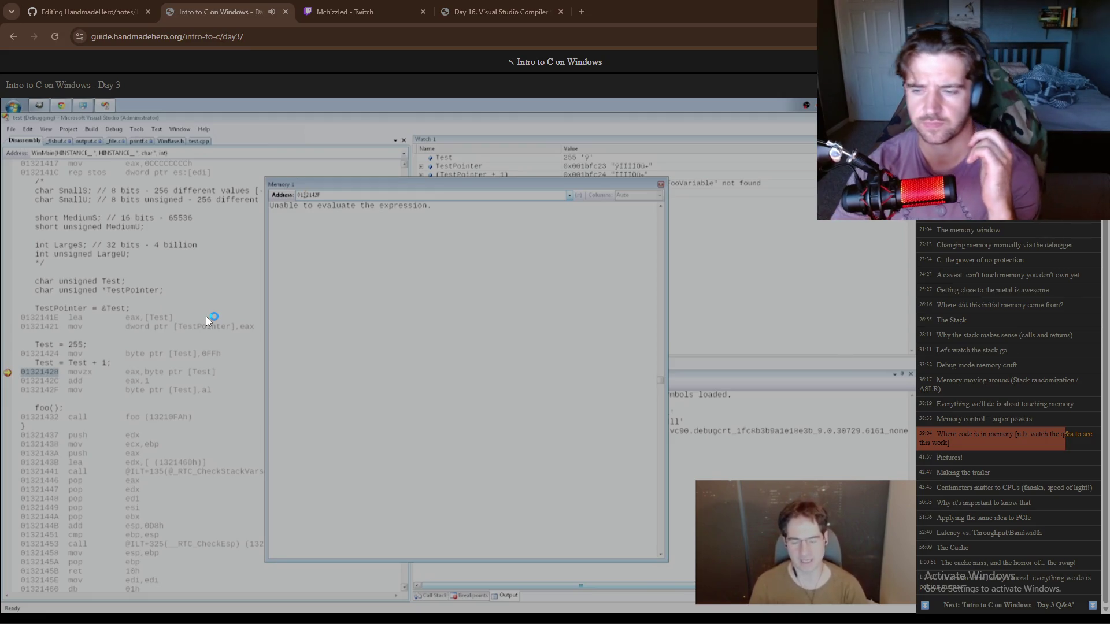
pyautogui.click(225, 330)
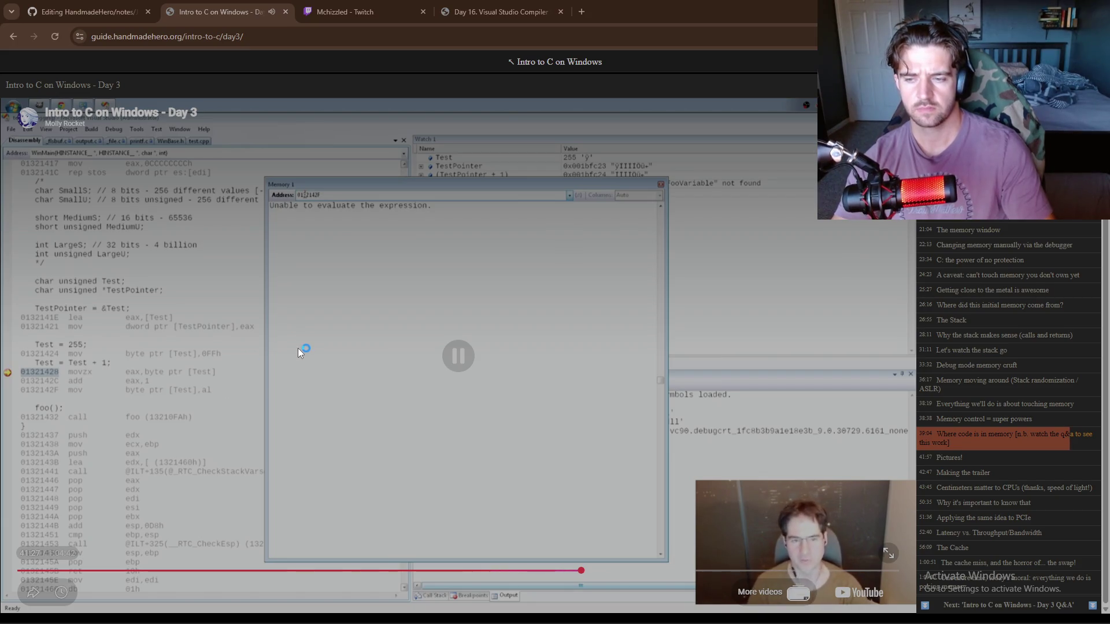
# - Check the Handmade debug session in Visual Studio, then return to the Journal.md editor
pyautogui.hotkey('alt', 'Tab')
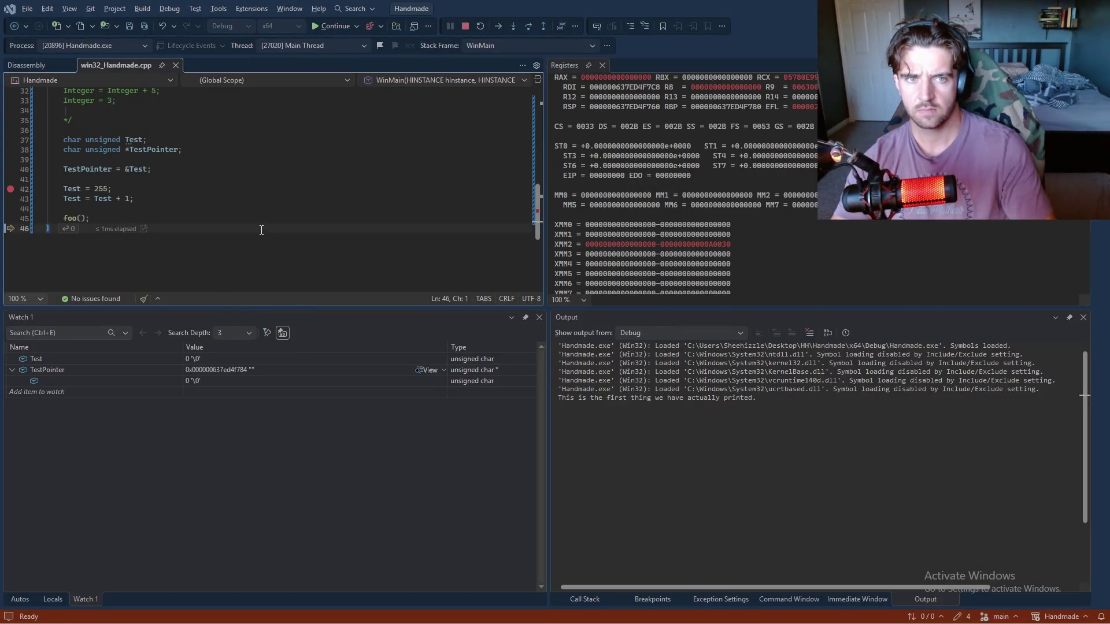
pyautogui.hotkey('alt', 'Tab')
pyautogui.hotkey('alt', 'Tab')
pyautogui.hotkey('alt', 'Tab')
pyautogui.hotkey('alt', 'Tab')
pyautogui.hotkey('alt', 'Tab')
pyautogui.hotkey('alt', 'Tab')
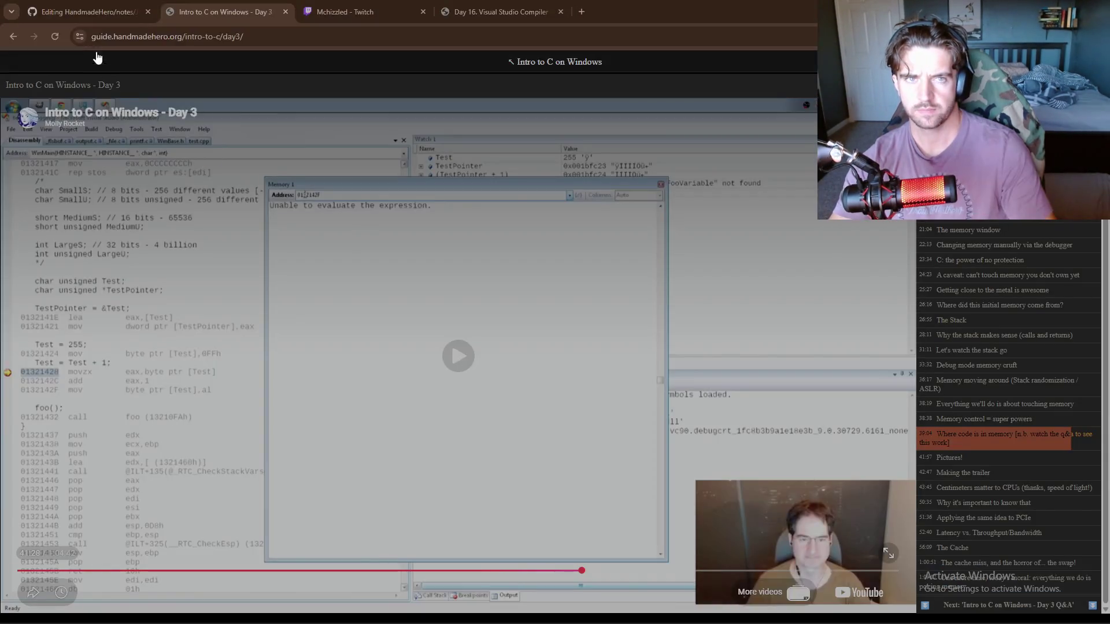
pyautogui.click(96, 8)
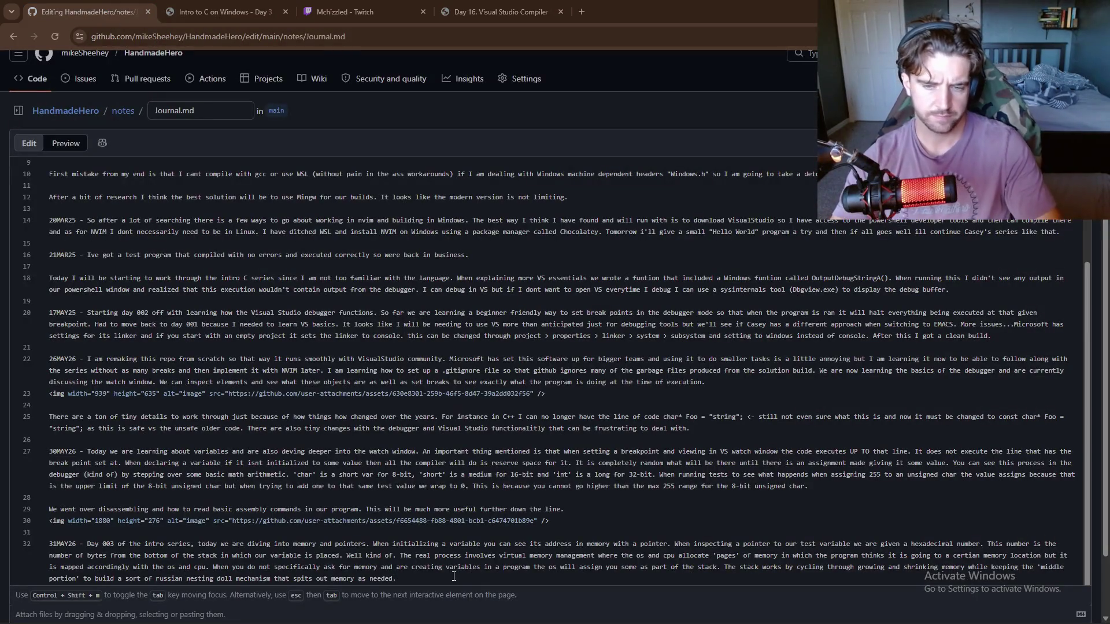
# - Add that CPU page flags (read, write, execute) are a security measure against hackers manipulating pages
pyautogui.click(454, 577)
pyautogui.write('There')
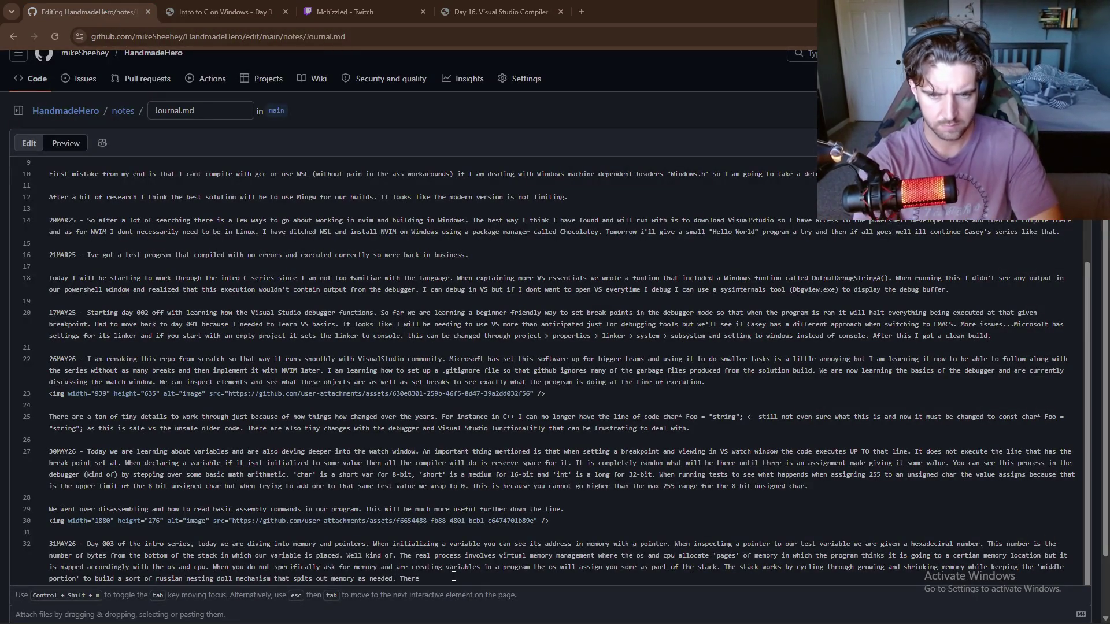
pyautogui.write(' are differen')
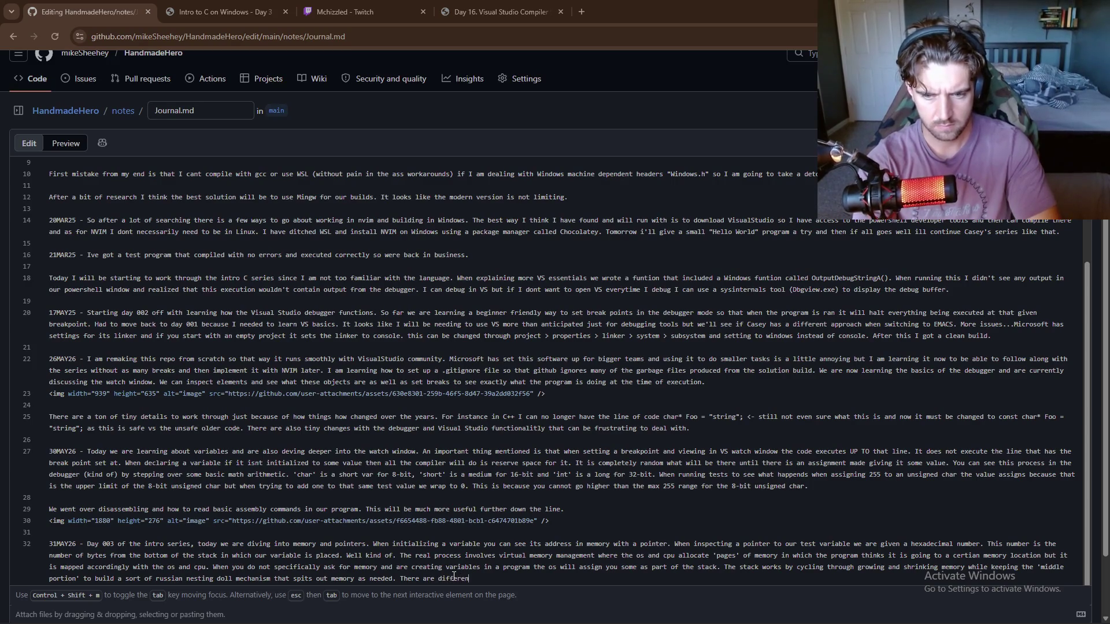
pyautogui.write('t types of pages ')
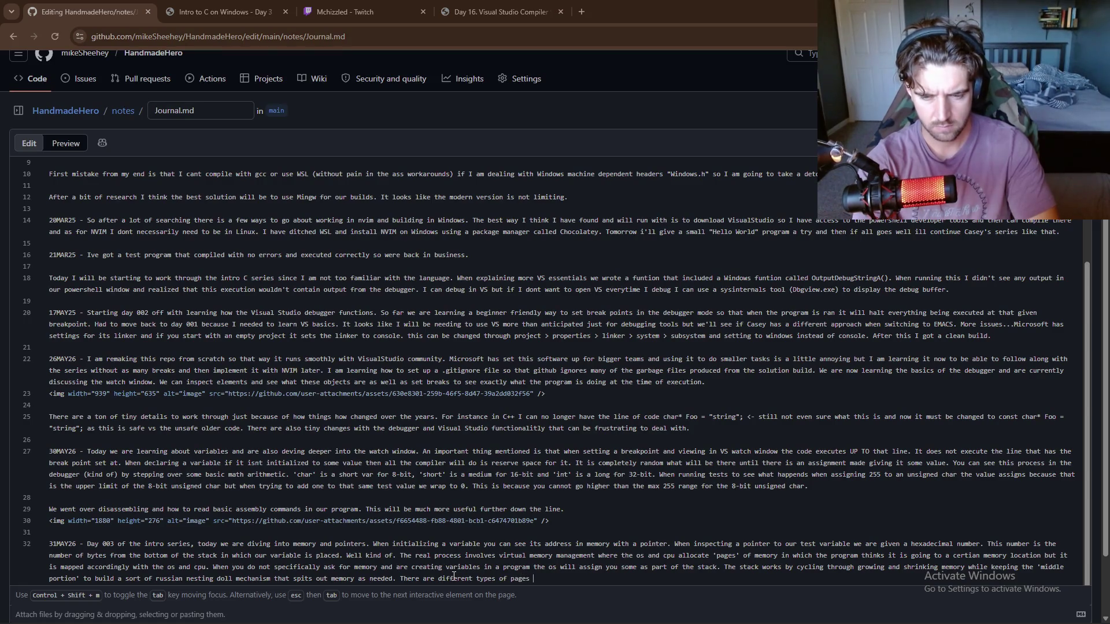
pyautogui.write('ex')
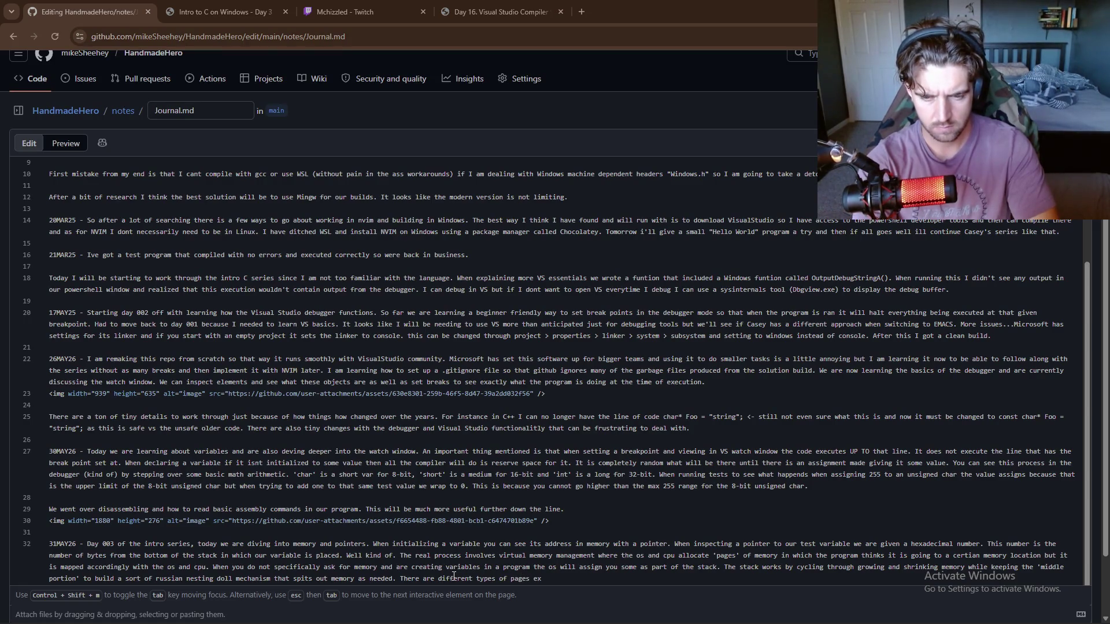
pyautogui.press('BackSpace')
pyautogui.press('BackSpace')
pyautogui.write('that')
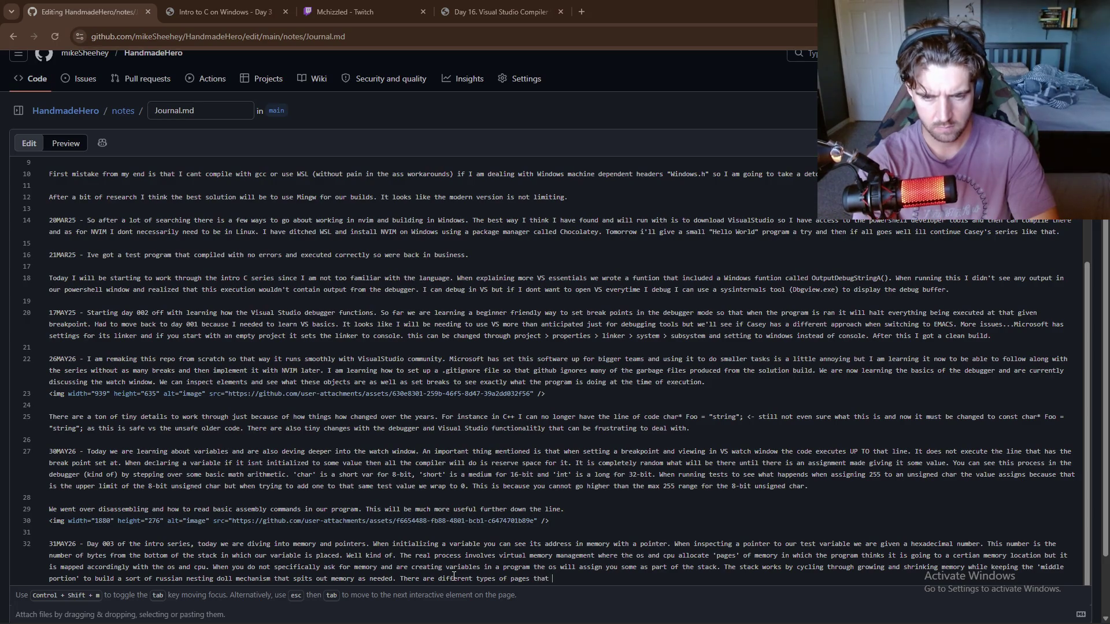
pyautogui.write(' have d')
pyautogui.write('ifferent flags from the cpu suc')
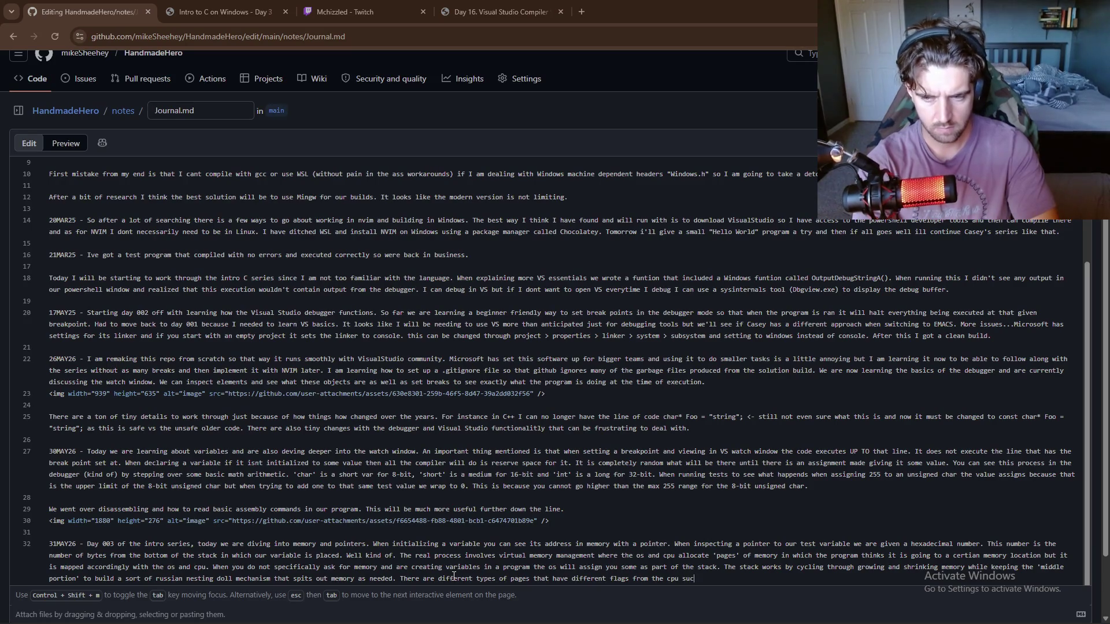
pyautogui.write('h as ')
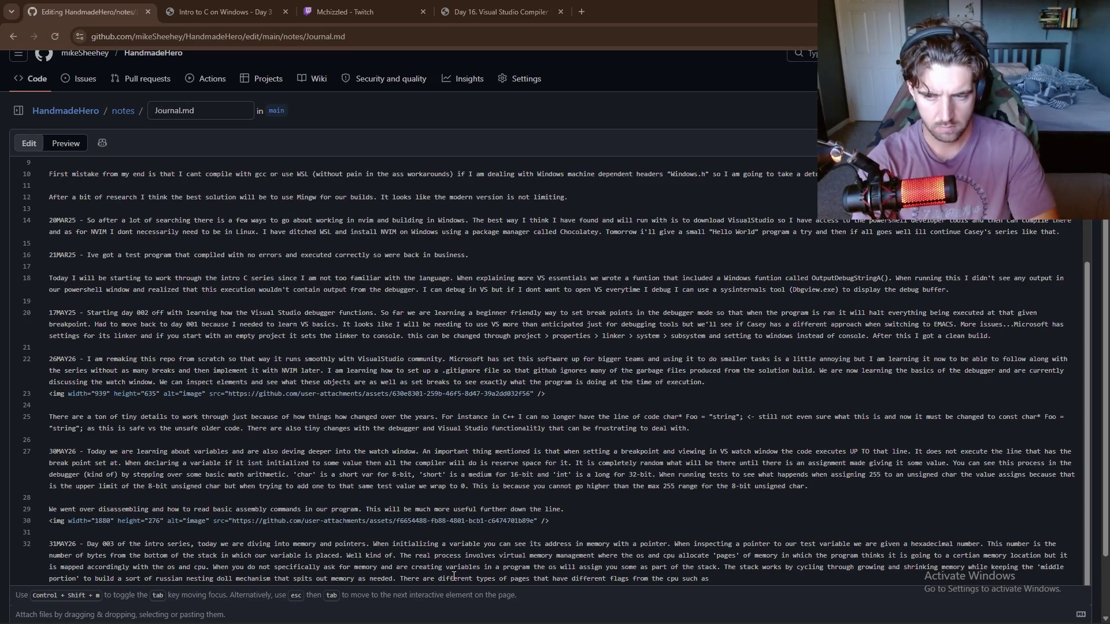
pyautogui.write('read, ')
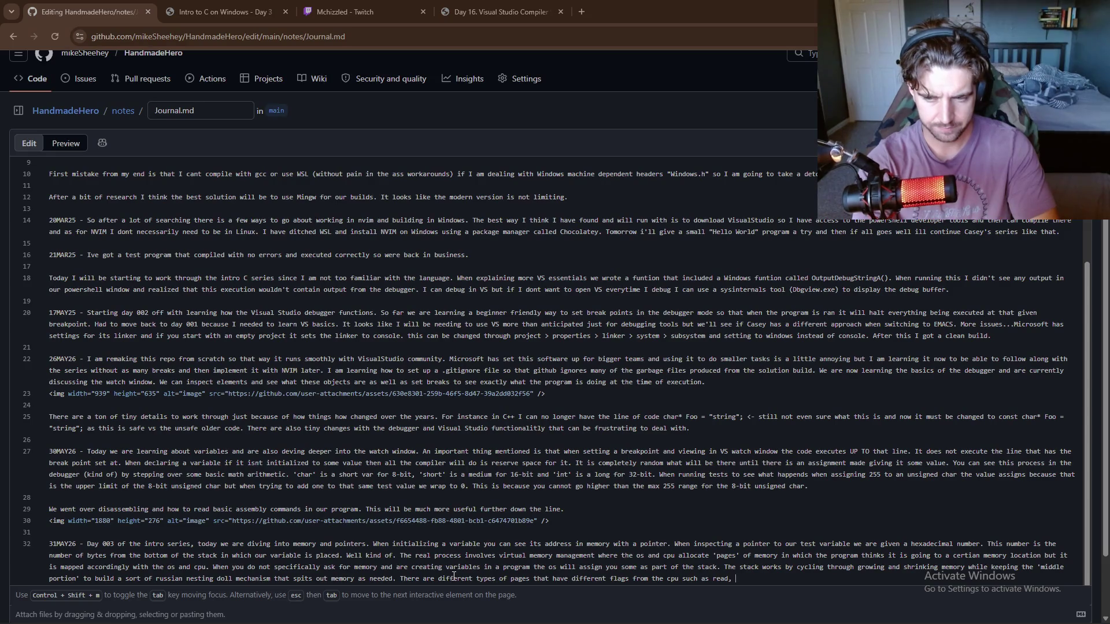
pyautogui.write('write, an')
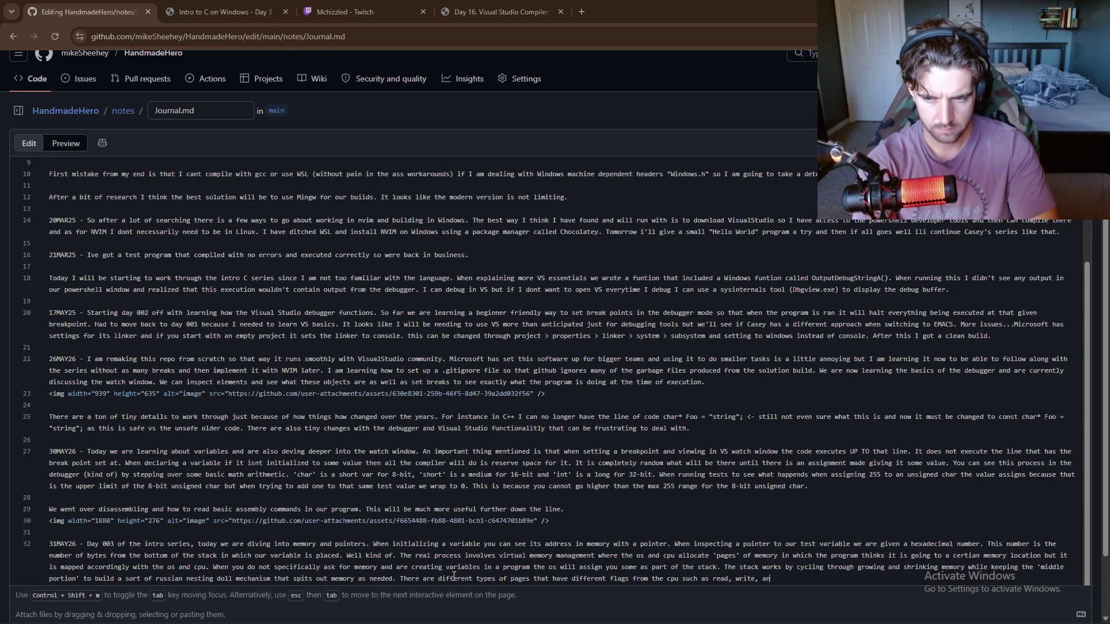
pyautogui.write('d execute. Th')
pyautogui.write('is is')
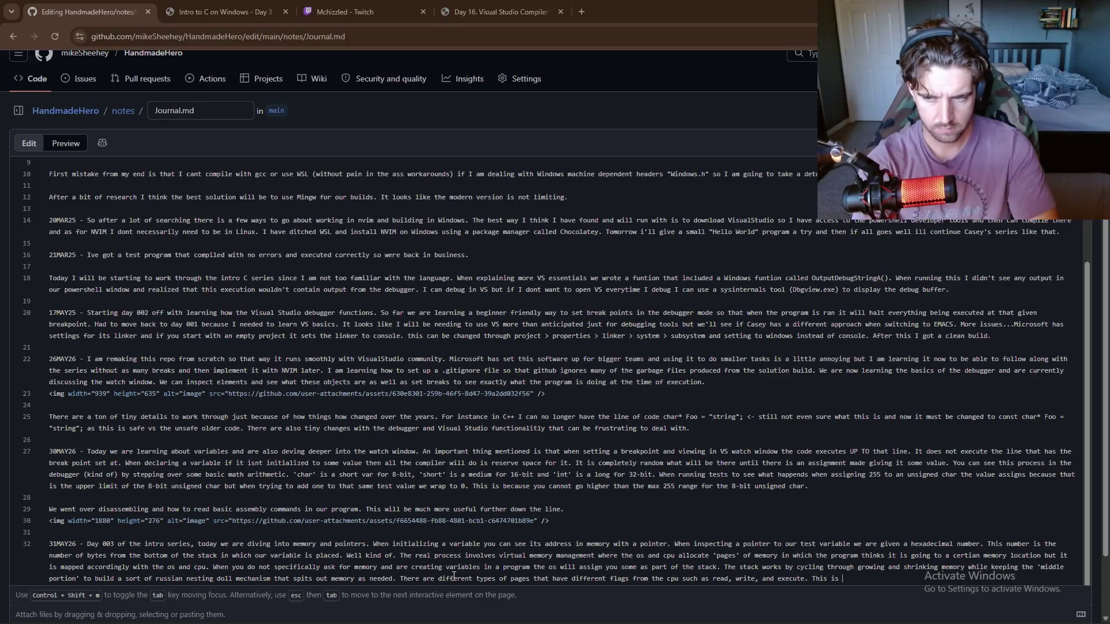
pyautogui.write(' a security ')
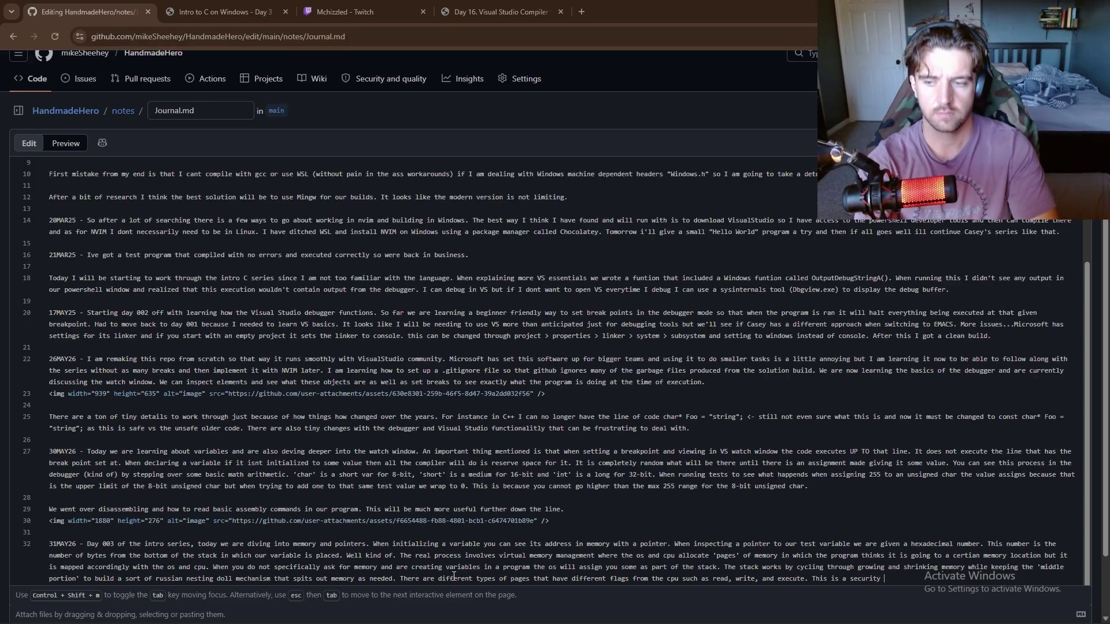
pyautogui.write('measure implemented to de')
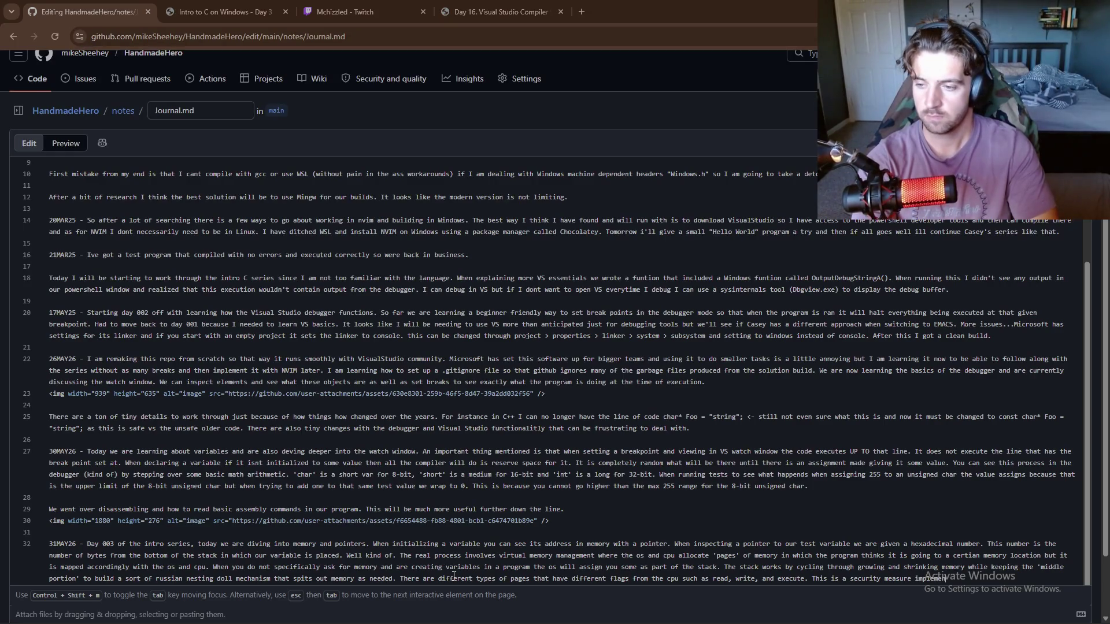
pyautogui.write('t')
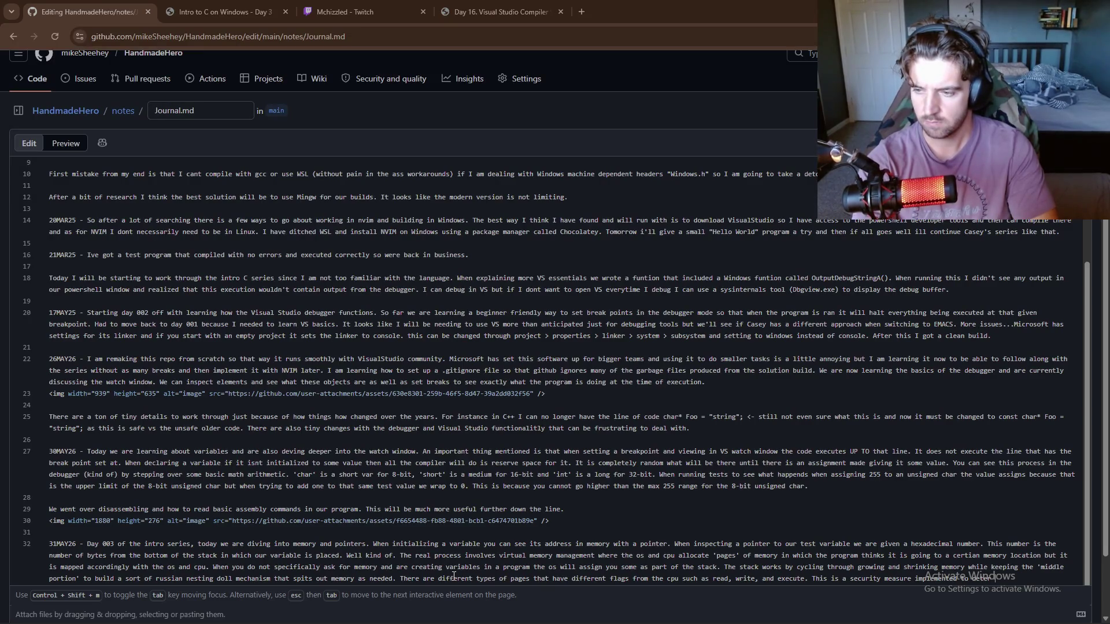
pyautogui.write('er')
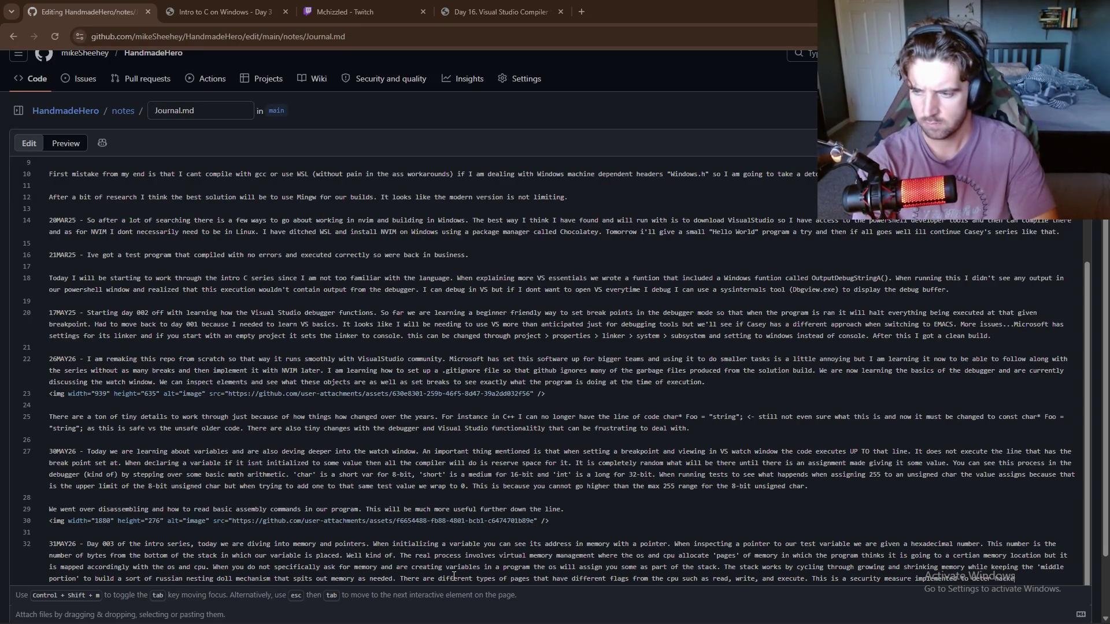
pyautogui.write(' hackers fro')
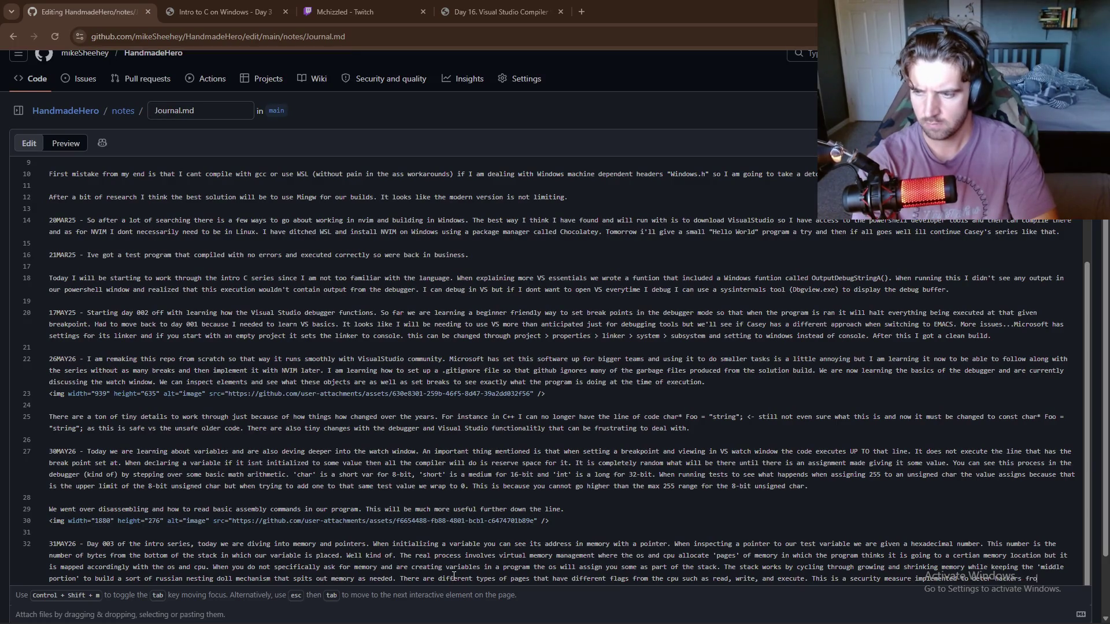
pyautogui.write('m manipula')
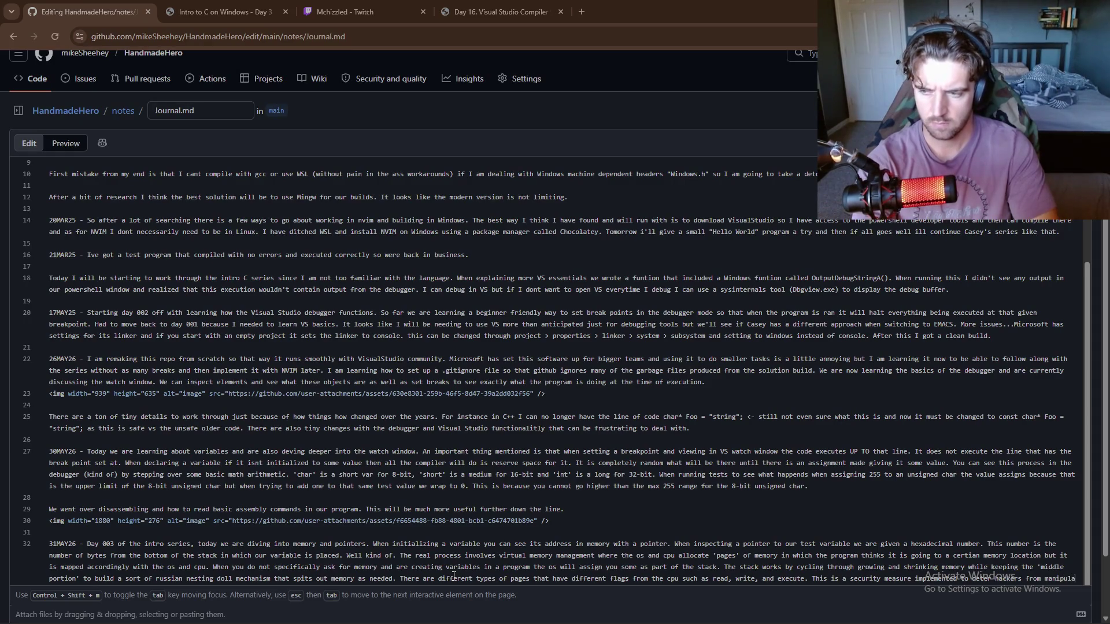
pyautogui.write('ting the pages a ce')
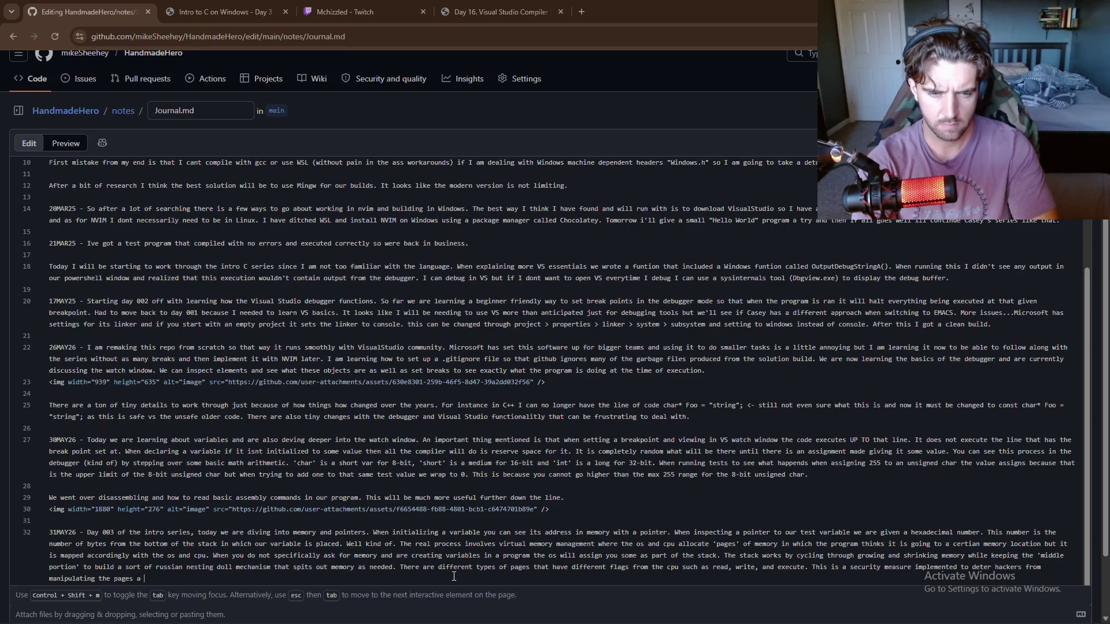
pyautogui.write('rti')
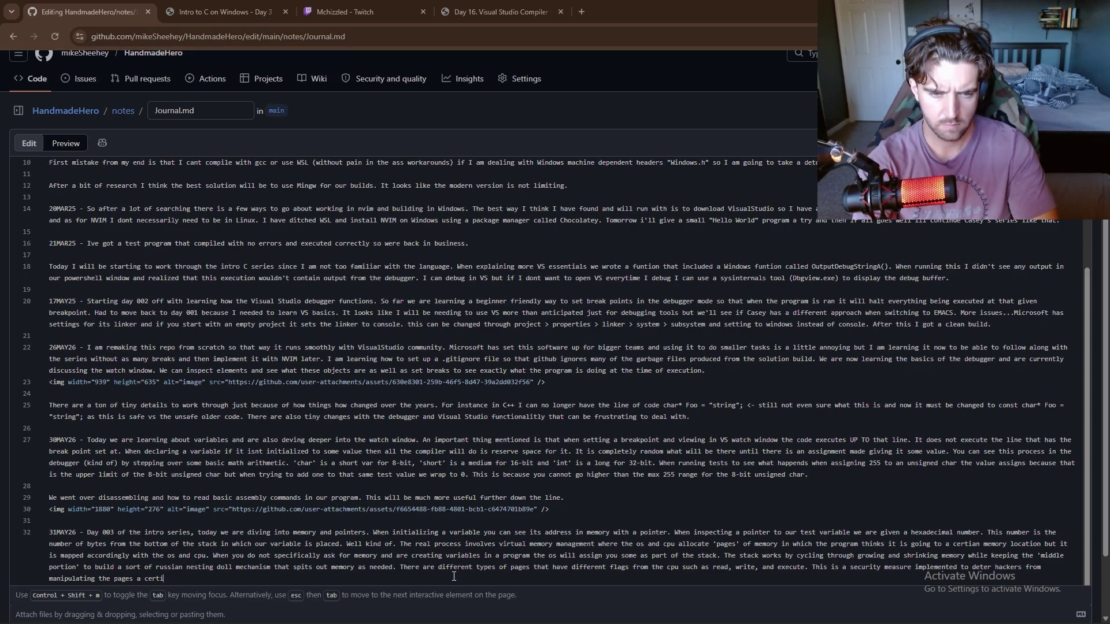
pyautogui.write('an')
pyautogui.press('BackSpace')
pyautogui.press('BackSpace')
pyautogui.press('BackSpace')
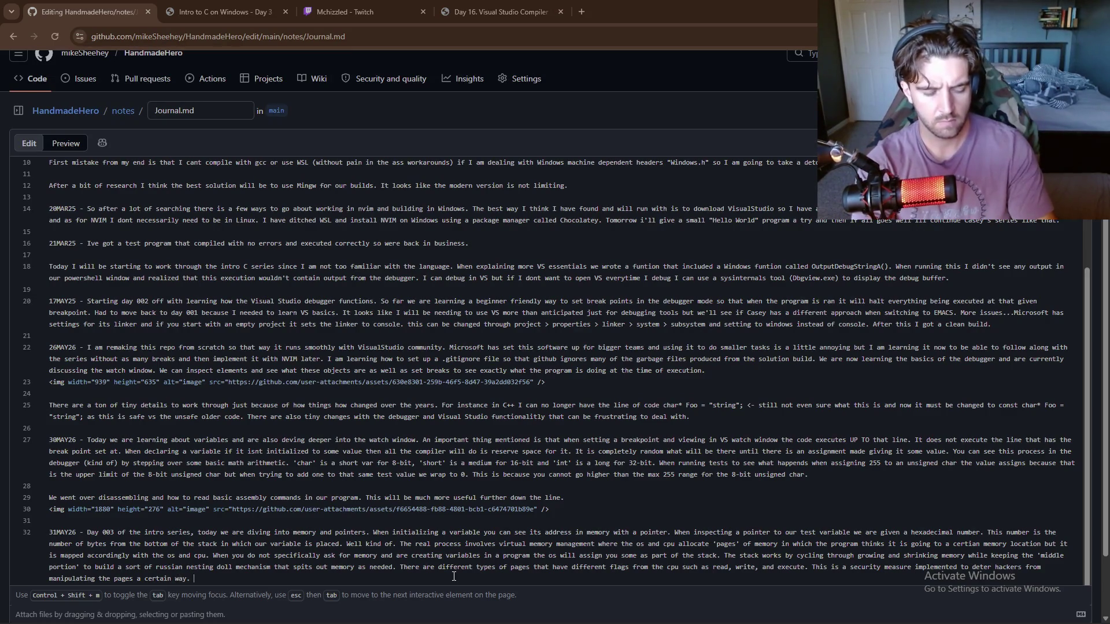
pyautogui.click(220, 12)
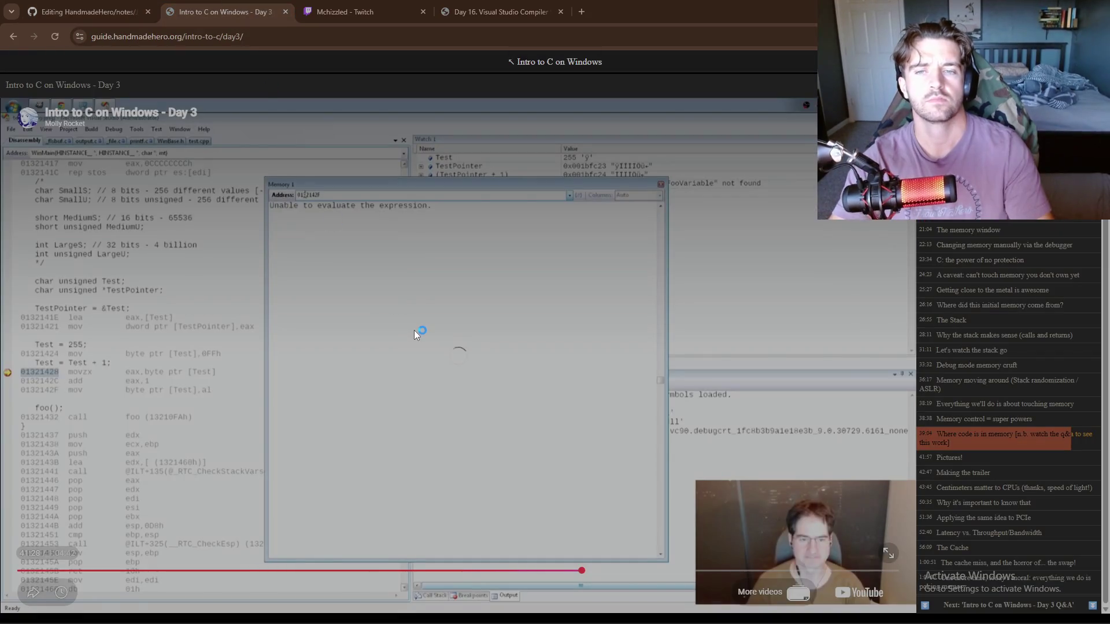